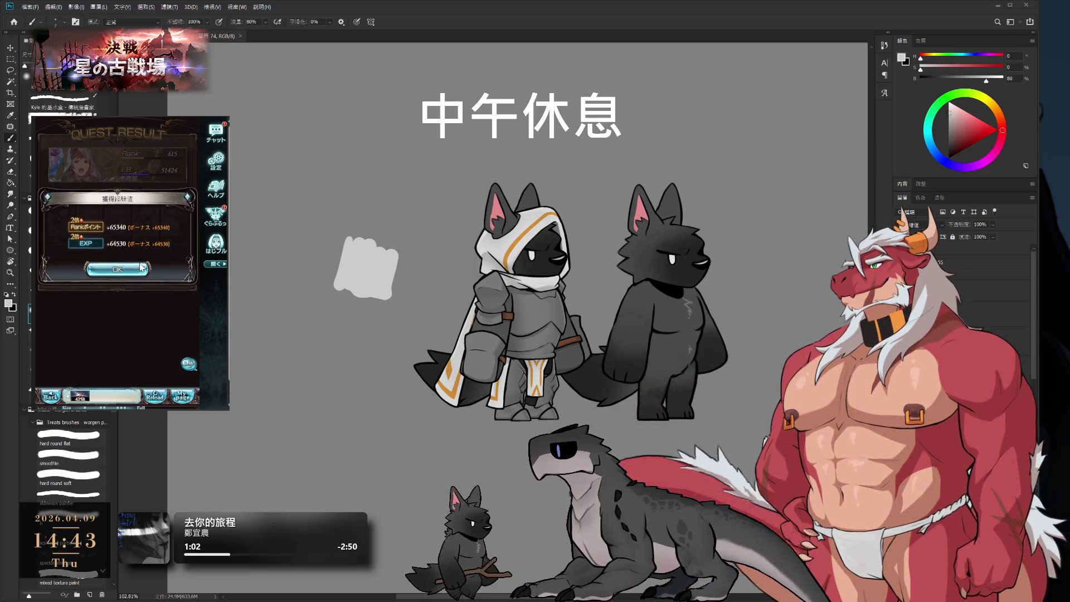
- Advance the side game's quest and battle, then make R1_AC the active Photoshop layer
{"action": "key", "text": "alt+Left"}
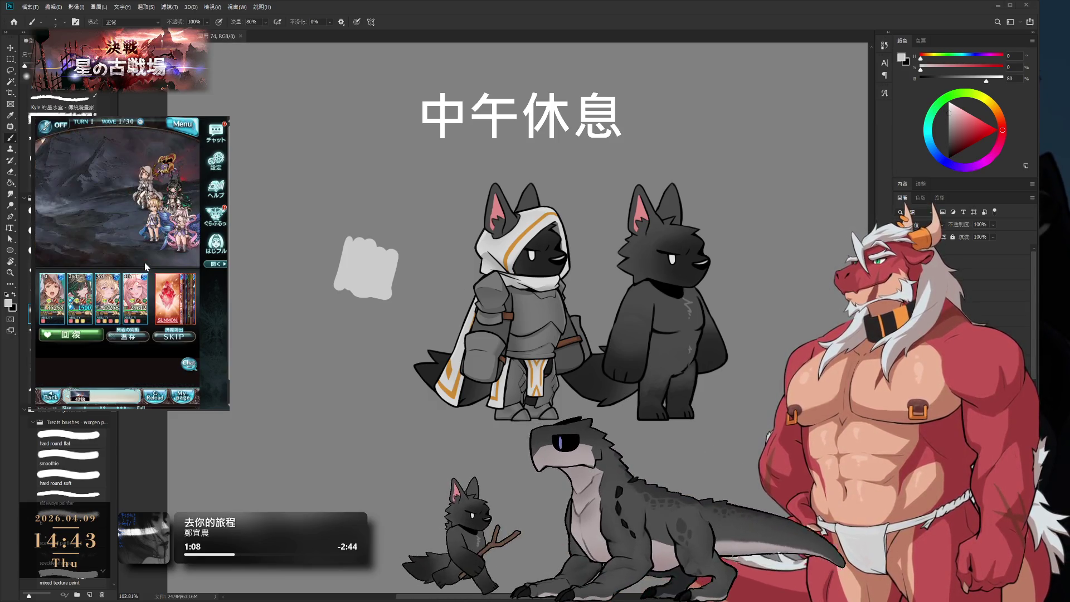
{"action": "left_click", "coordinate": [145, 263]}
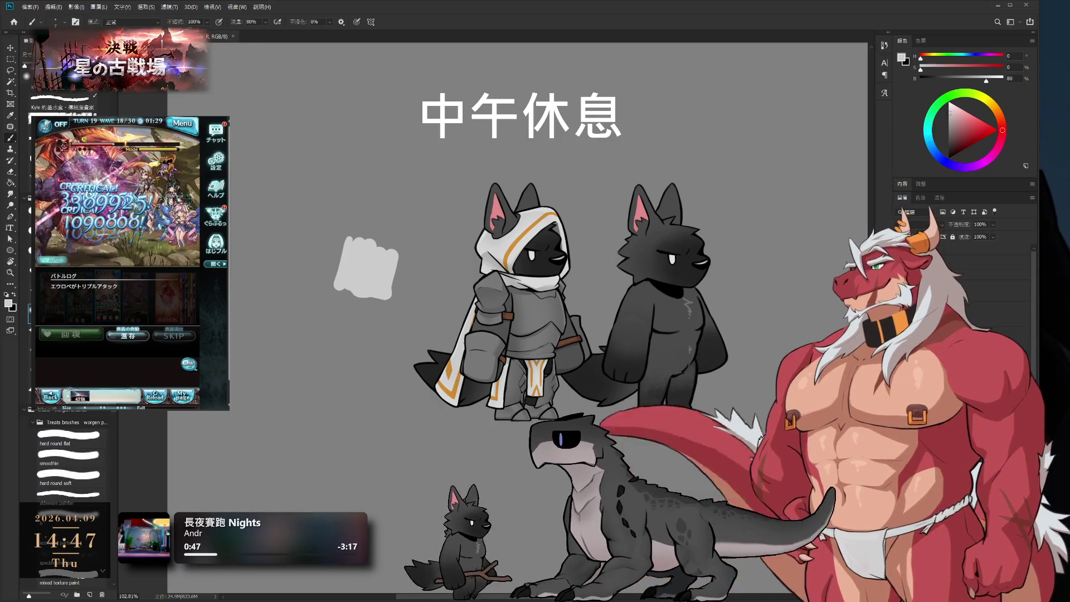
{"action": "left_click", "coordinate": [997, 298]}
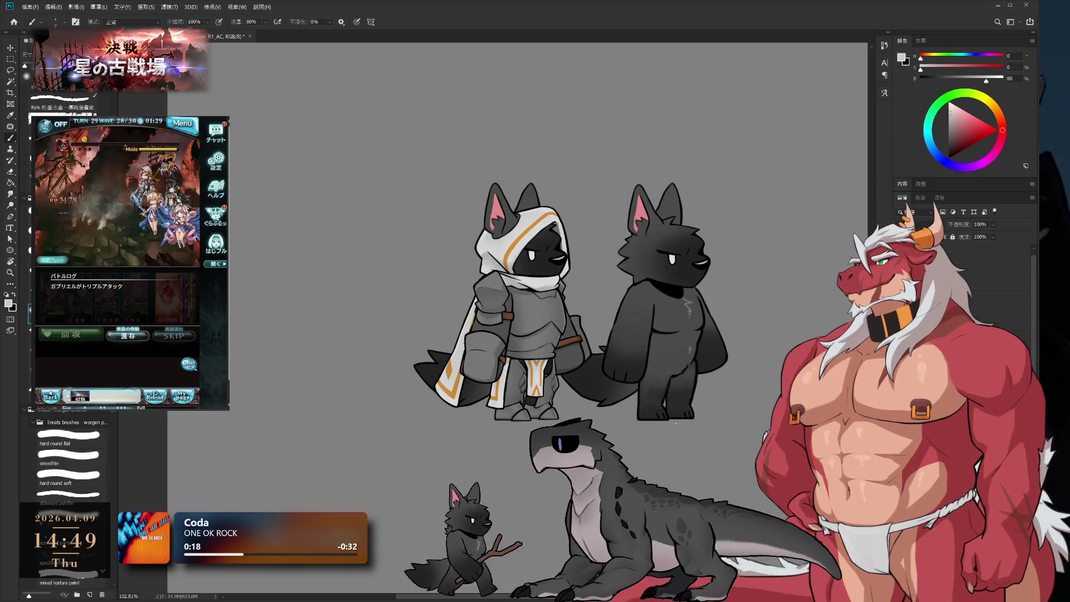
- Zoom in to about 169% and pan onto the paladin wolf's hood and armour
{"action": "scroll", "coordinate": [439, 321], "scroll_direction": "up", "scroll_amount": 5}
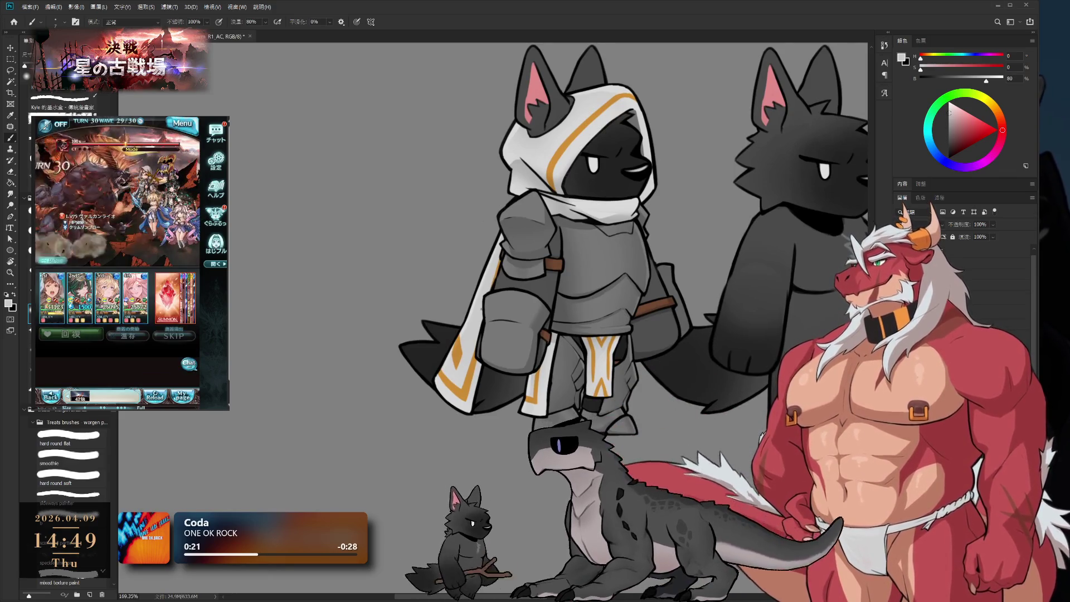
{"action": "left_click_drag", "start_coordinate": [704, 349], "coordinate": [673, 393]}
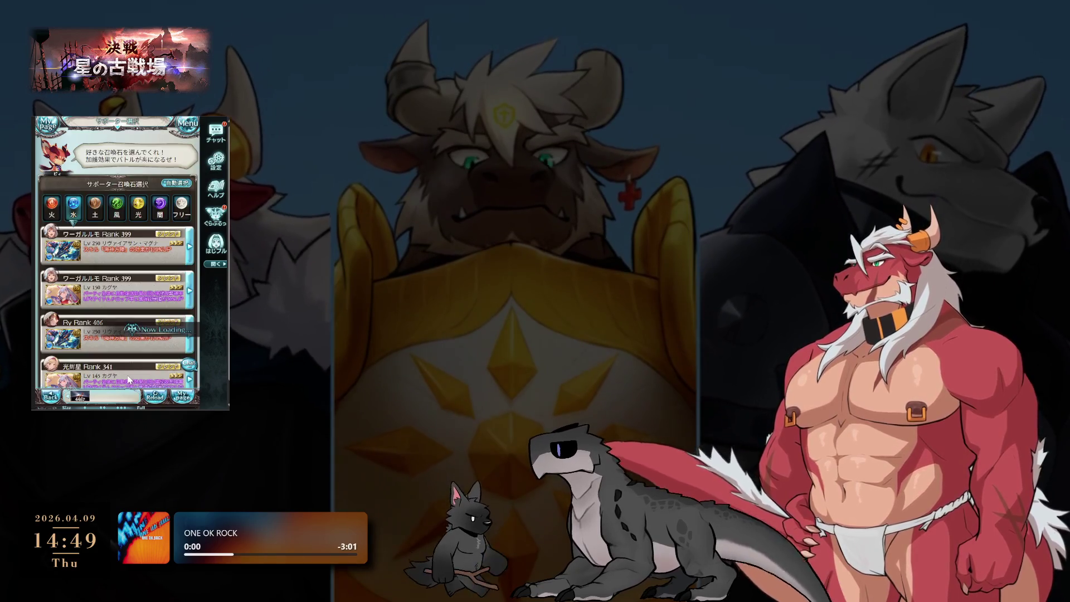
- Pick a game supporter and start the battle, then return to the paladin document
{"action": "left_click", "coordinate": [128, 376]}
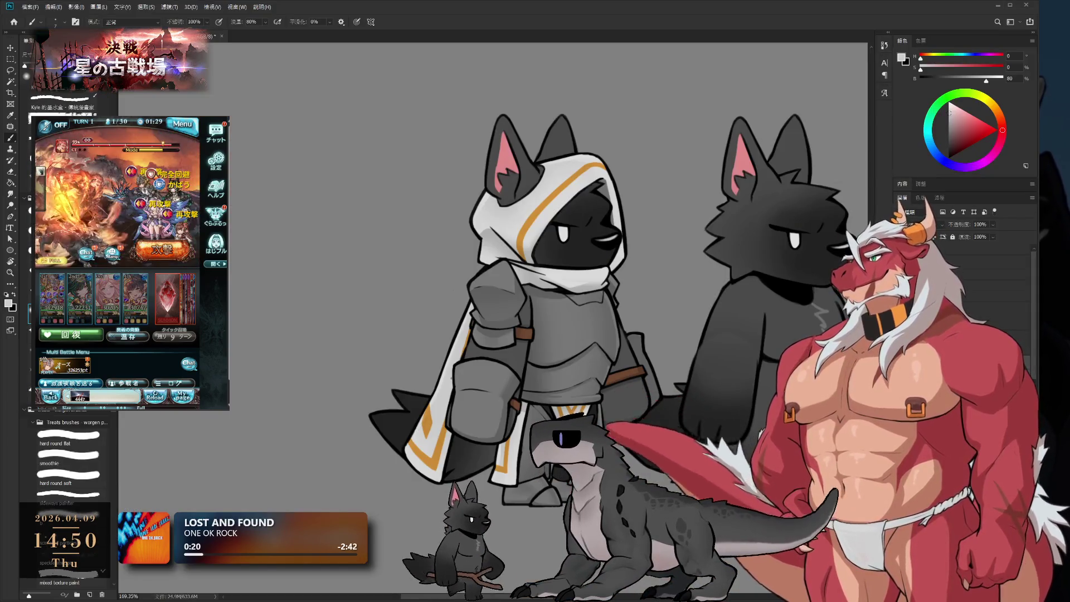
{"action": "left_click_drag", "start_coordinate": [311, 297], "coordinate": [432, 299]}
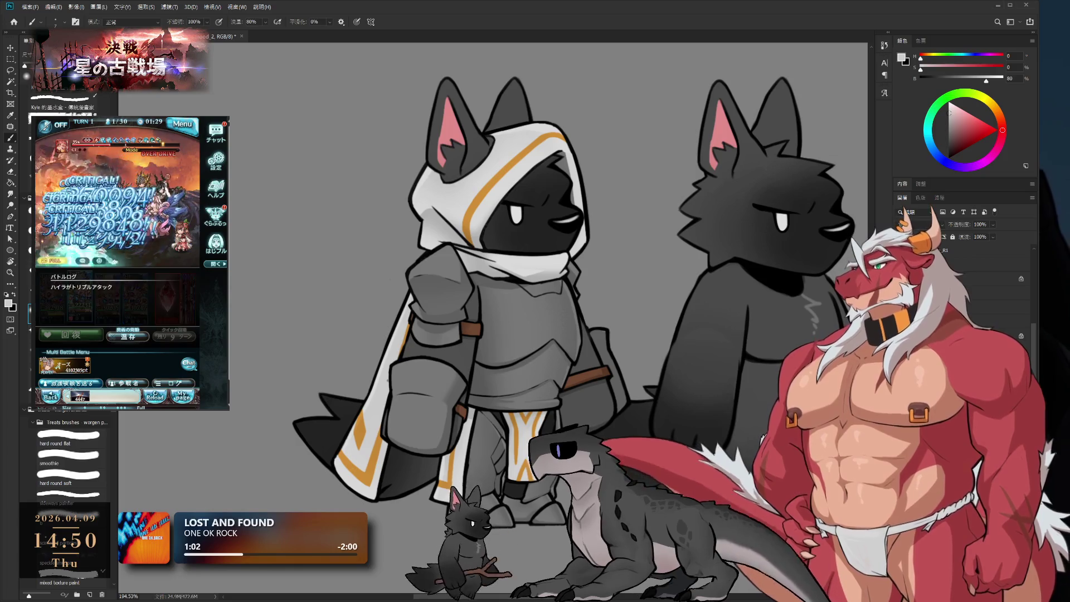
{"action": "scroll", "coordinate": [650, 425], "scroll_direction": "down", "scroll_amount": 5}
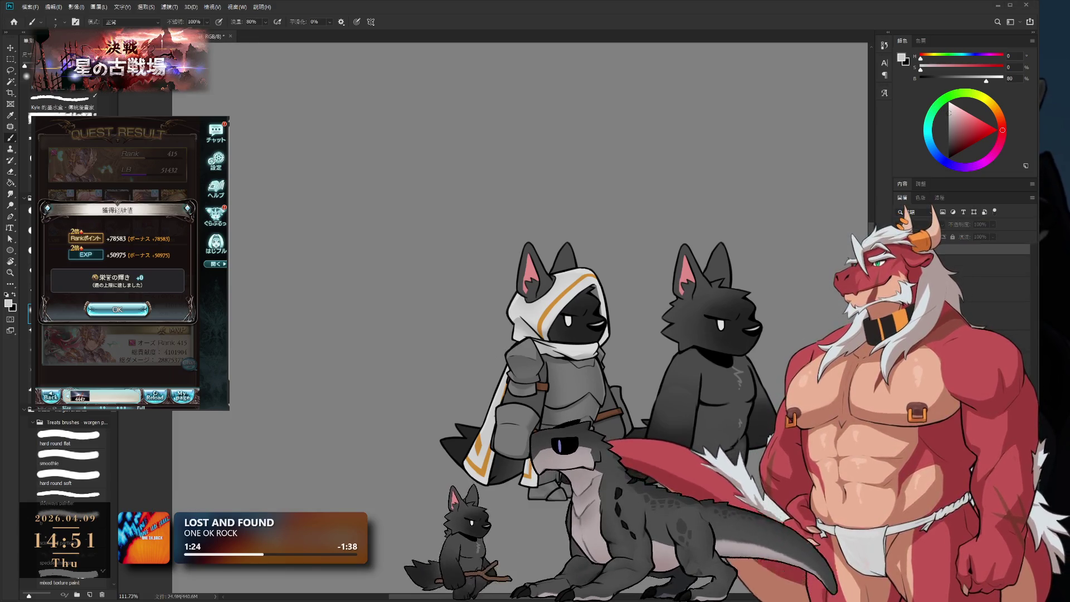
- Close the game's quest results and run the layer export script on the paladin document
{"action": "left_click", "coordinate": [117, 309]}
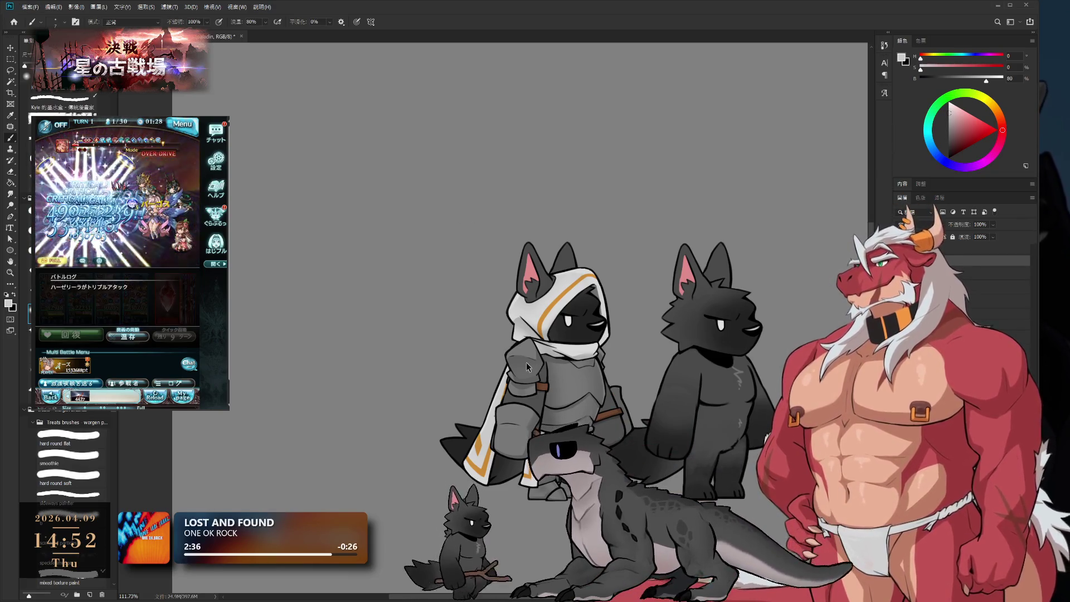
{"action": "key", "text": "ctrl+alt+d"}
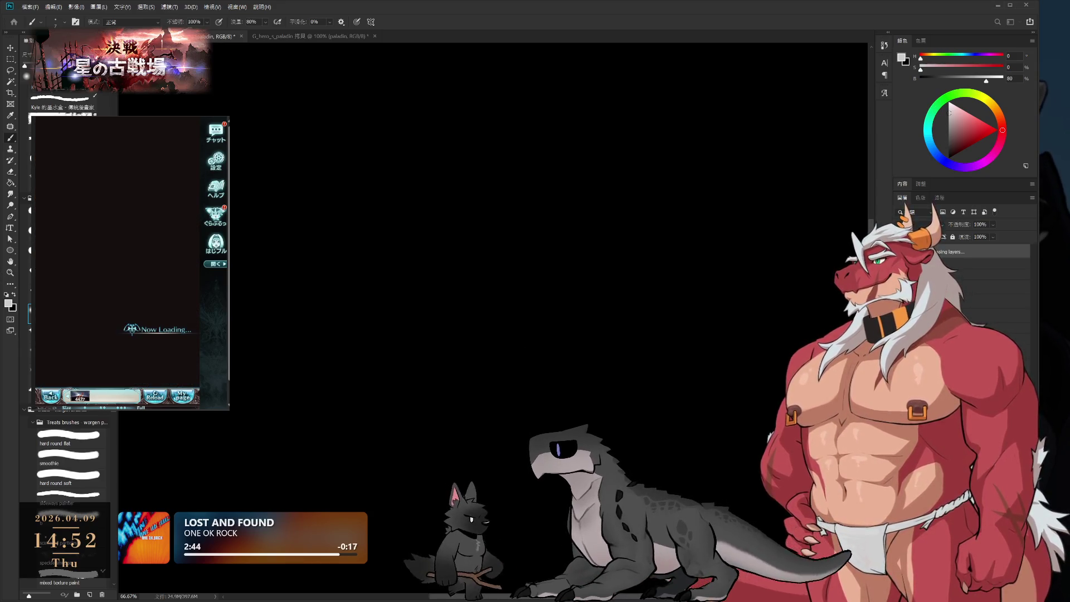
- Start the next game battle while the export finishes and the paladin document returns
{"action": "left_click", "coordinate": [156, 373]}
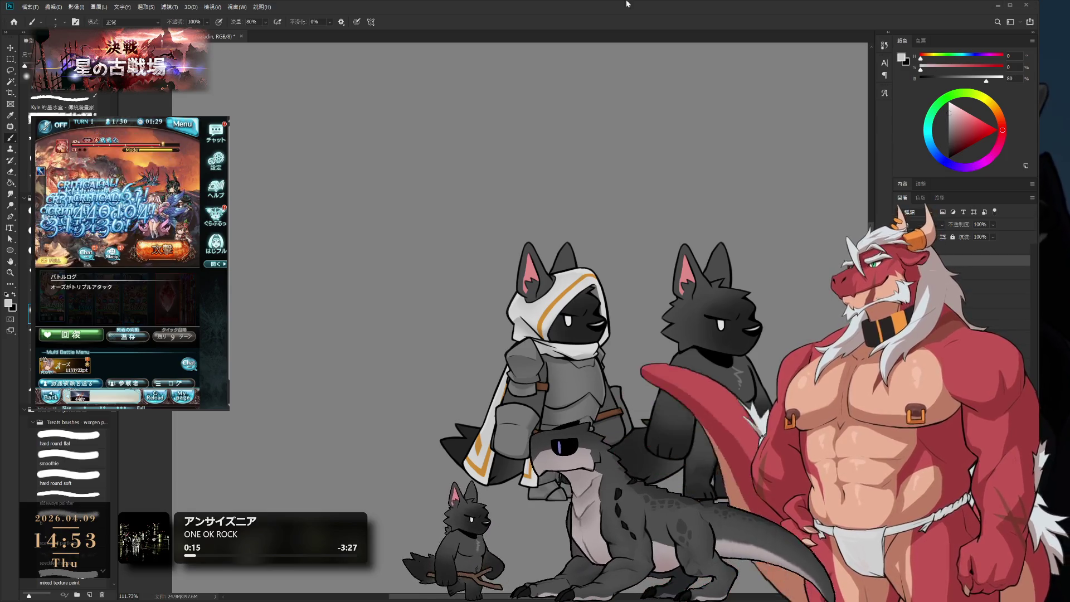
- Switch to the Lasso tool and zoom out until all four characters are in view
{"action": "scroll", "coordinate": [490, 517], "scroll_direction": "up", "scroll_amount": 3}
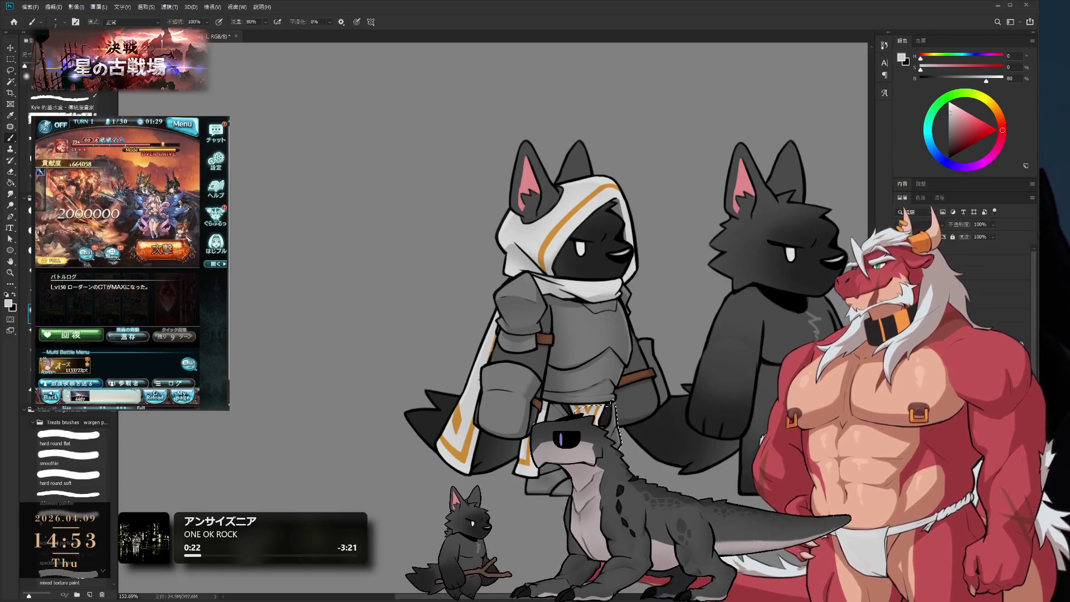
{"action": "scroll", "coordinate": [501, 437], "scroll_direction": "up", "scroll_amount": 3}
{"action": "key", "text": "l"}
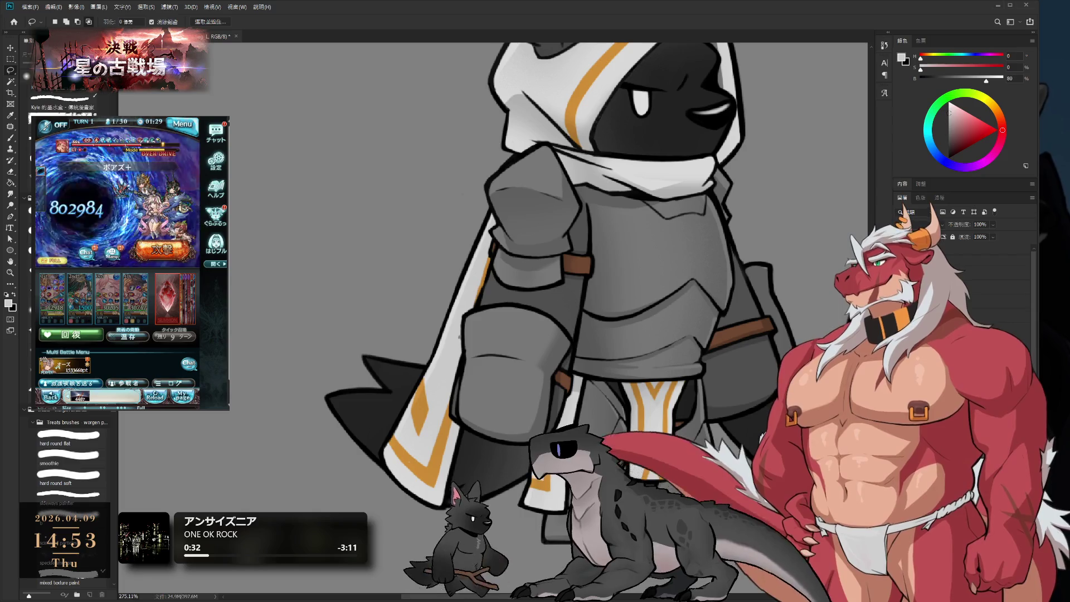
{"action": "scroll", "coordinate": [635, 276], "scroll_direction": "down", "scroll_amount": 5}
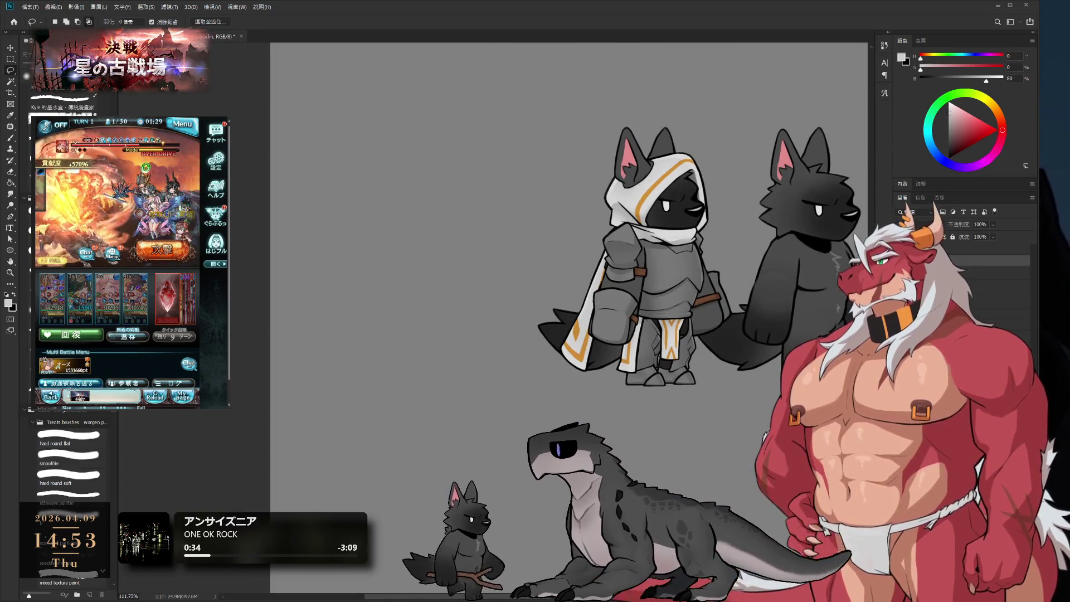
{"action": "left_click_drag", "start_coordinate": [731, 231], "coordinate": [522, 381]}
{"action": "scroll", "coordinate": [523, 381], "scroll_direction": "down", "scroll_amount": 5}
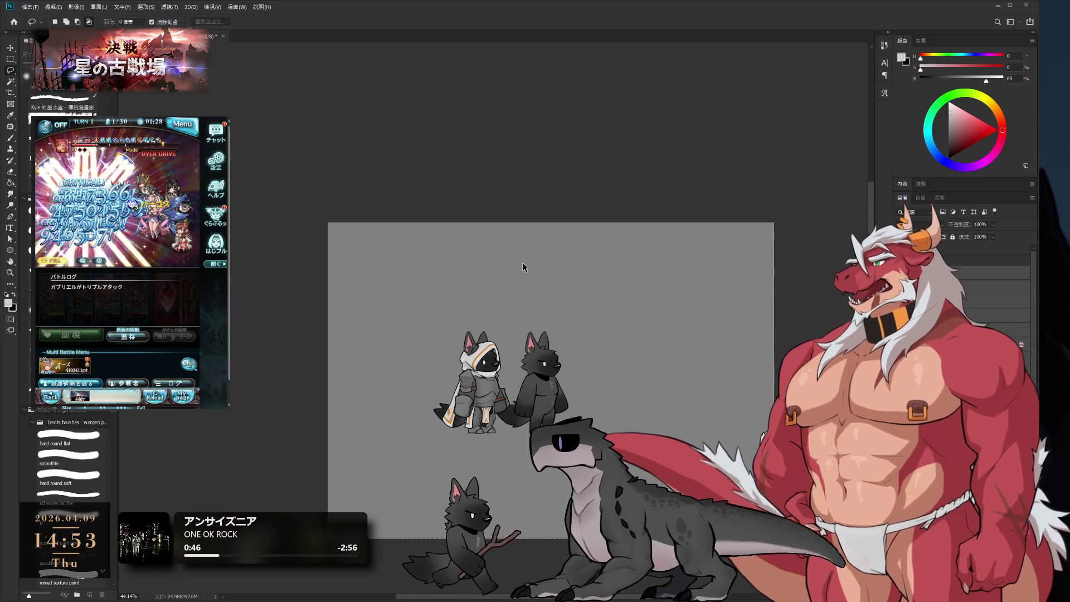
- Rerun the layer export with F2 and start the next game battle while it processes
{"action": "key", "text": "F2"}
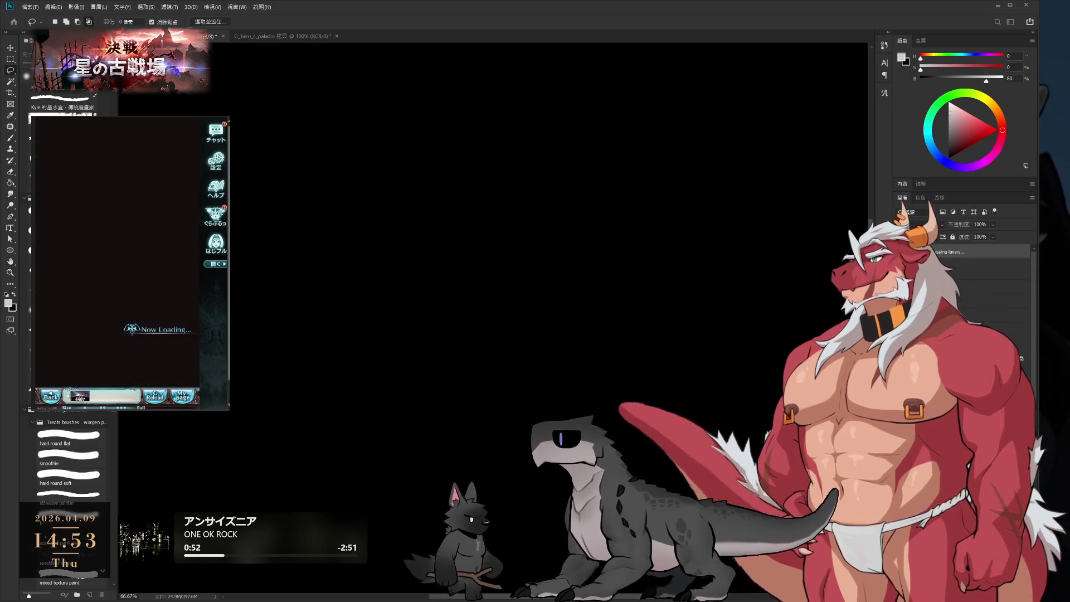
{"action": "left_click", "coordinate": [154, 374]}
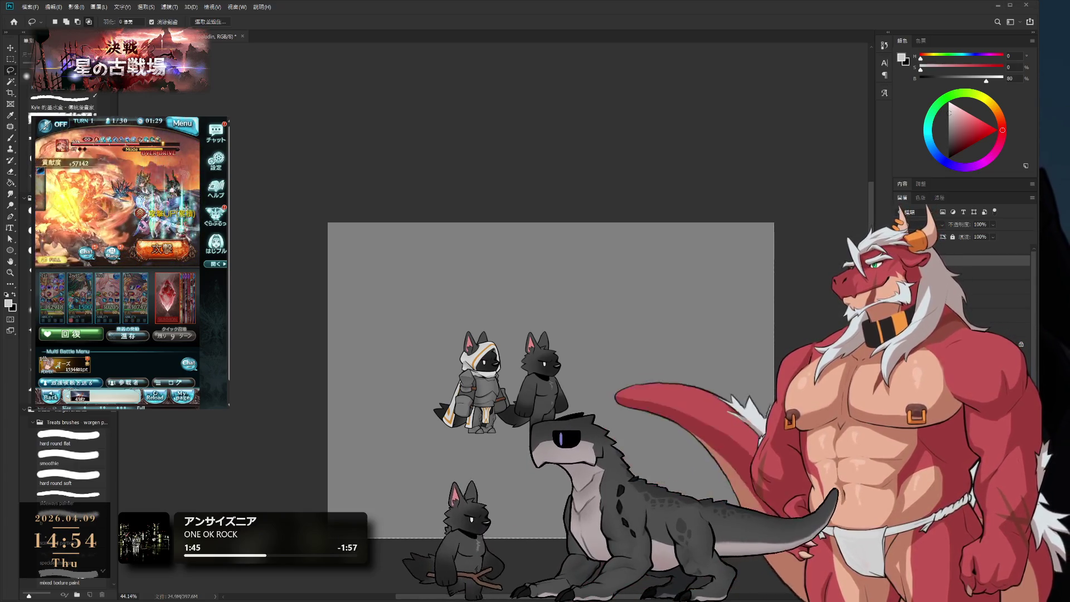
- Activate the paladin's arm layer, lasso the arm and cloak, deselect, then switch to Spine
{"action": "scroll", "coordinate": [462, 363], "scroll_direction": "up", "scroll_amount": 5}
{"action": "key", "text": "alt+bracketleft"}
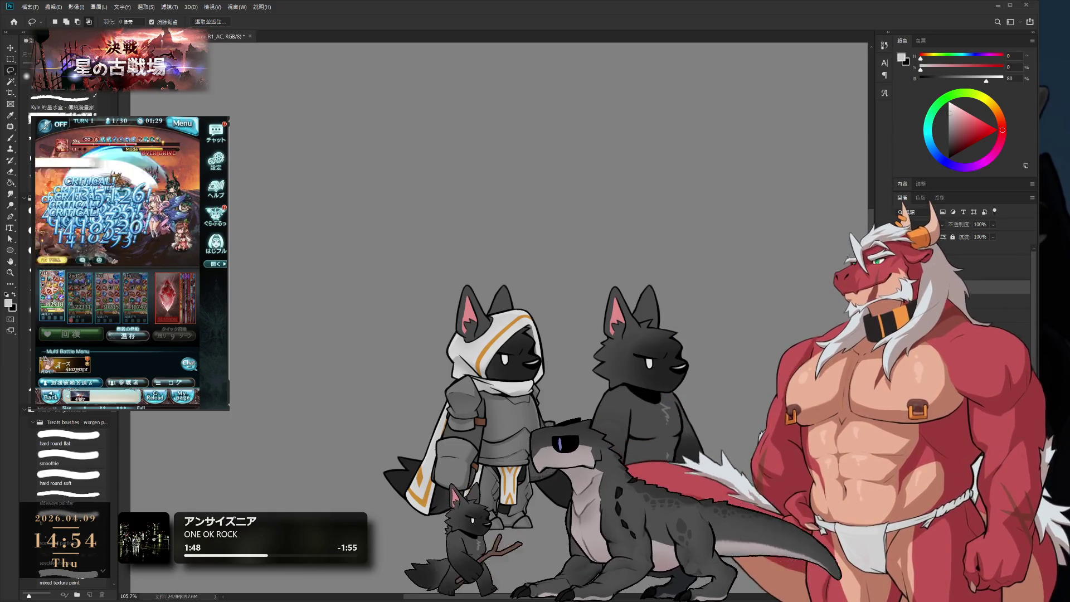
{"action": "scroll", "coordinate": [483, 449], "scroll_direction": "up", "scroll_amount": 3}
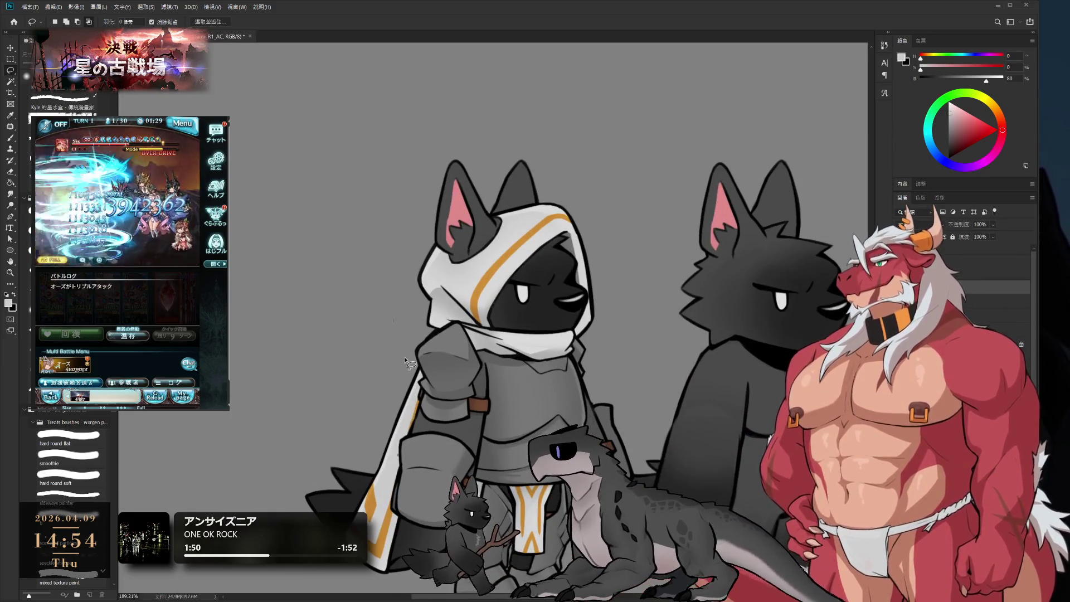
{"action": "mouse_move", "coordinate": [403, 326]}
{"action": "left_mouse_down"}
{"action": "mouse_move", "coordinate": [312, 499]}
{"action": "mouse_move", "coordinate": [398, 351]}
{"action": "left_mouse_up"}
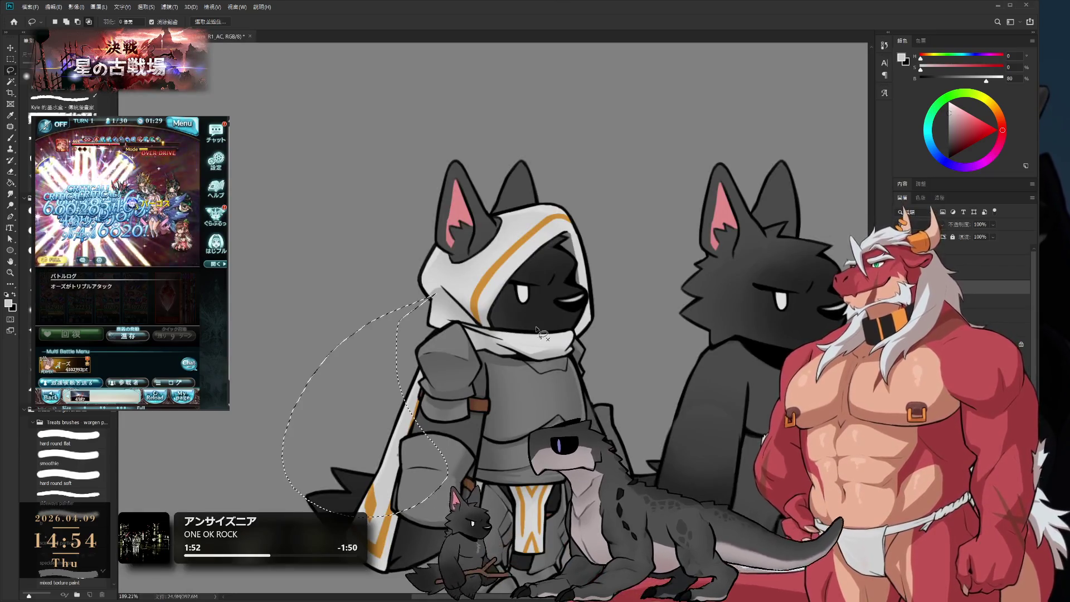
{"action": "key", "text": "ctrl+d"}
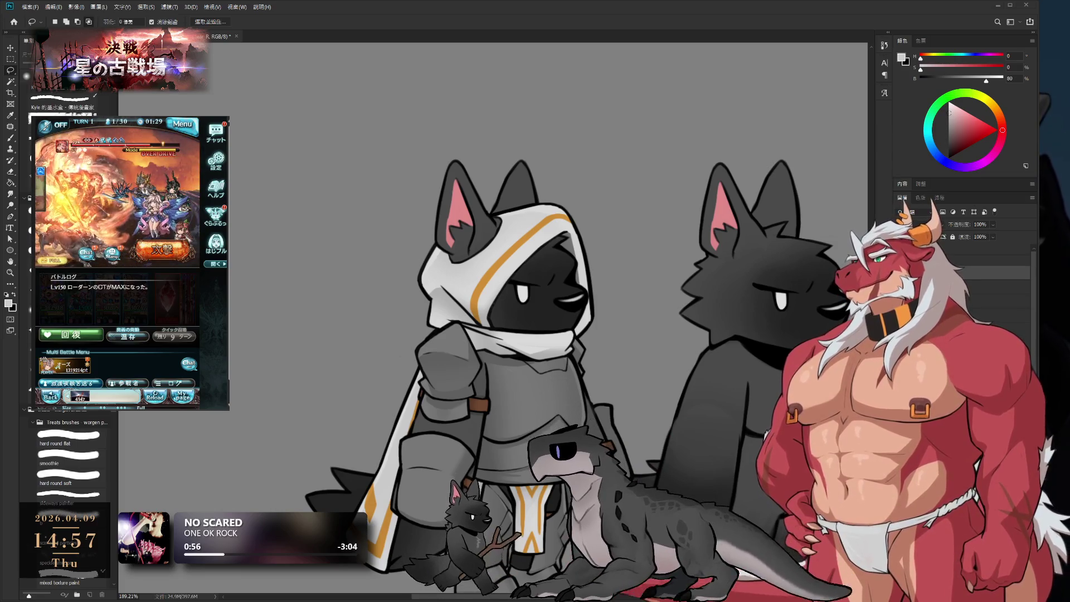
{"action": "key", "text": "alt+Tab"}
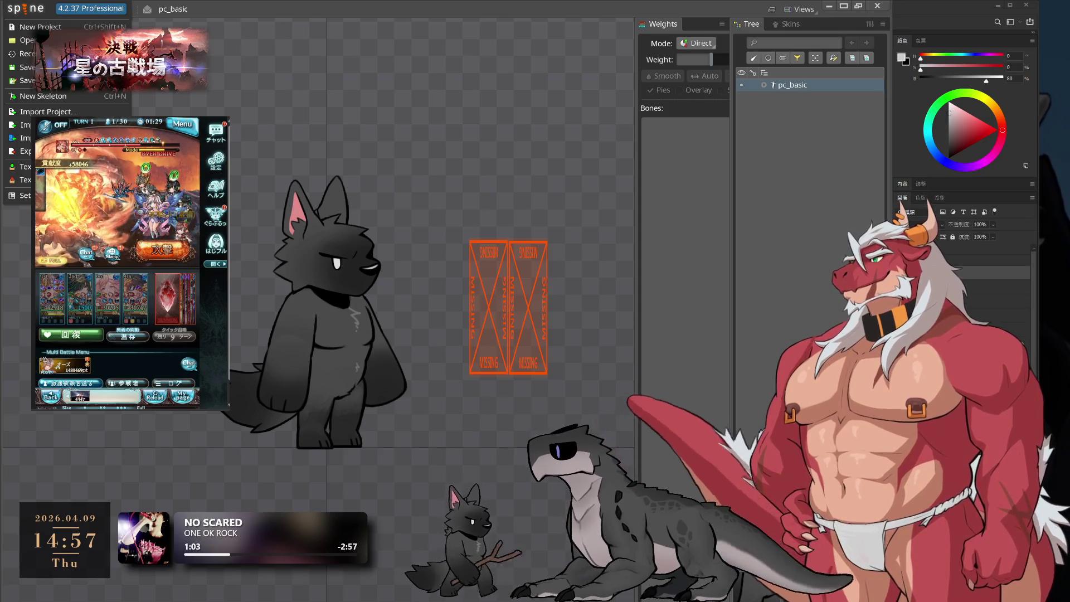
- Import the pc_paladin JSON into the current pc_basic project as skeleton G_hero_s_paladin
{"action": "left_click", "coordinate": [843, 6]}
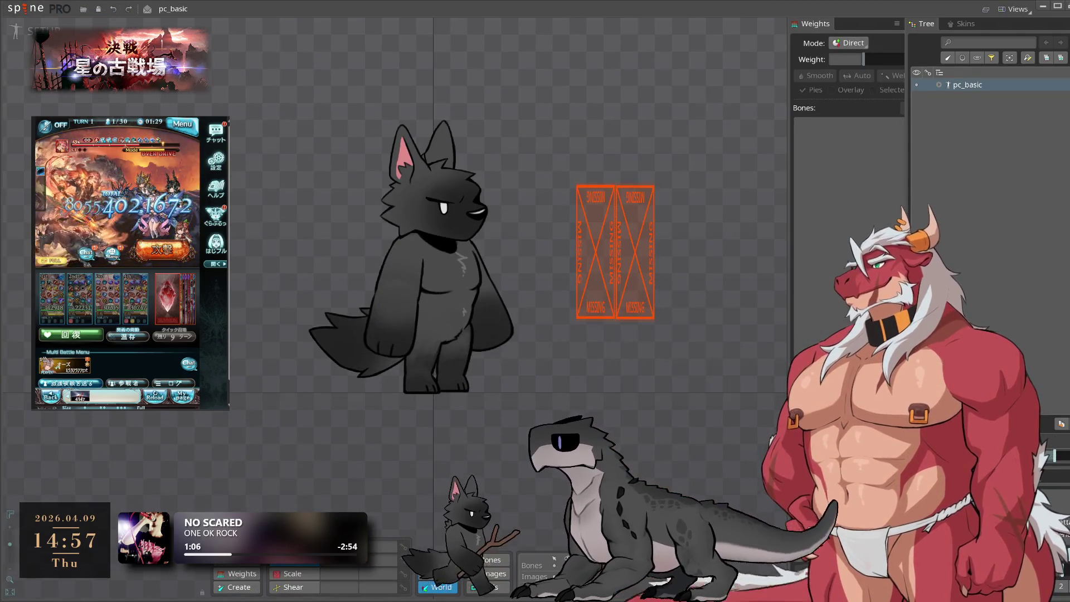
{"action": "left_click", "coordinate": [32, 12]}
{"action": "mouse_move", "coordinate": [25, 54]}
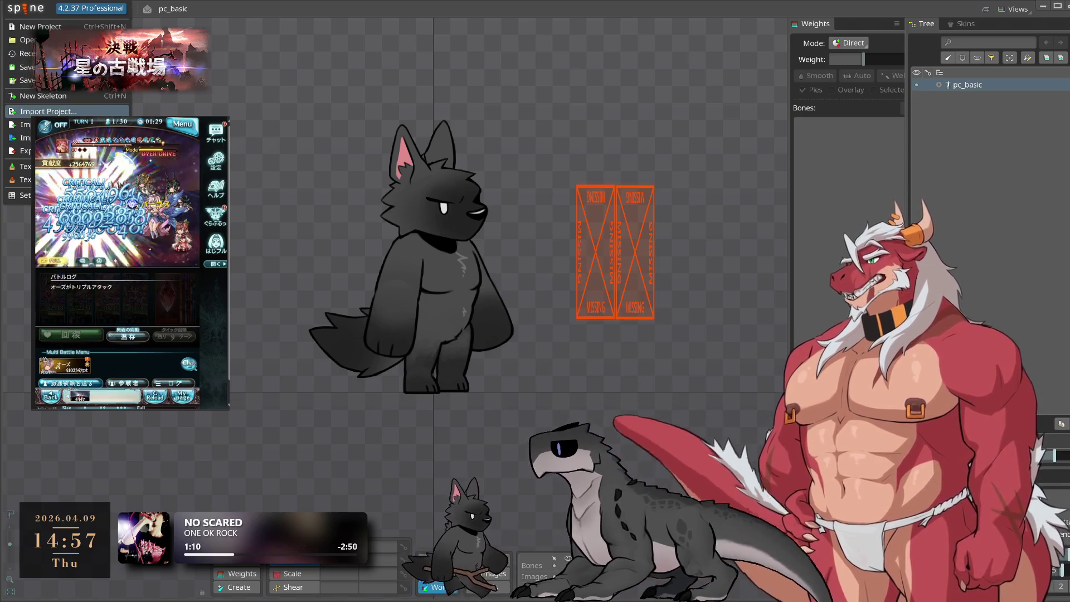
{"action": "left_click", "coordinate": [25, 125]}
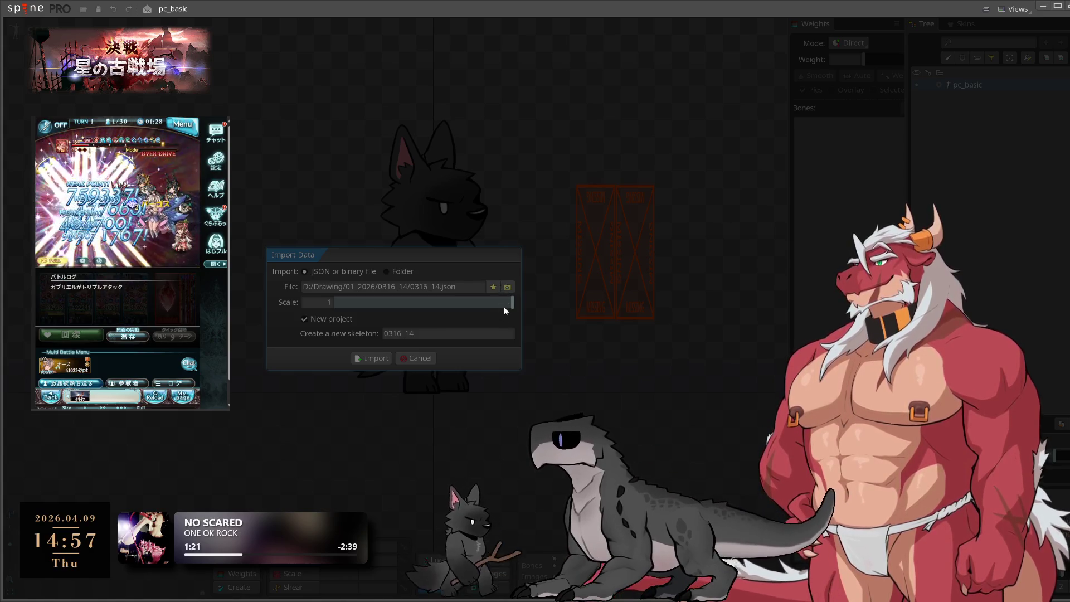
{"action": "key", "text": "Return"}
{"action": "left_click", "coordinate": [334, 318]}
{"action": "left_click", "coordinate": [369, 376]}
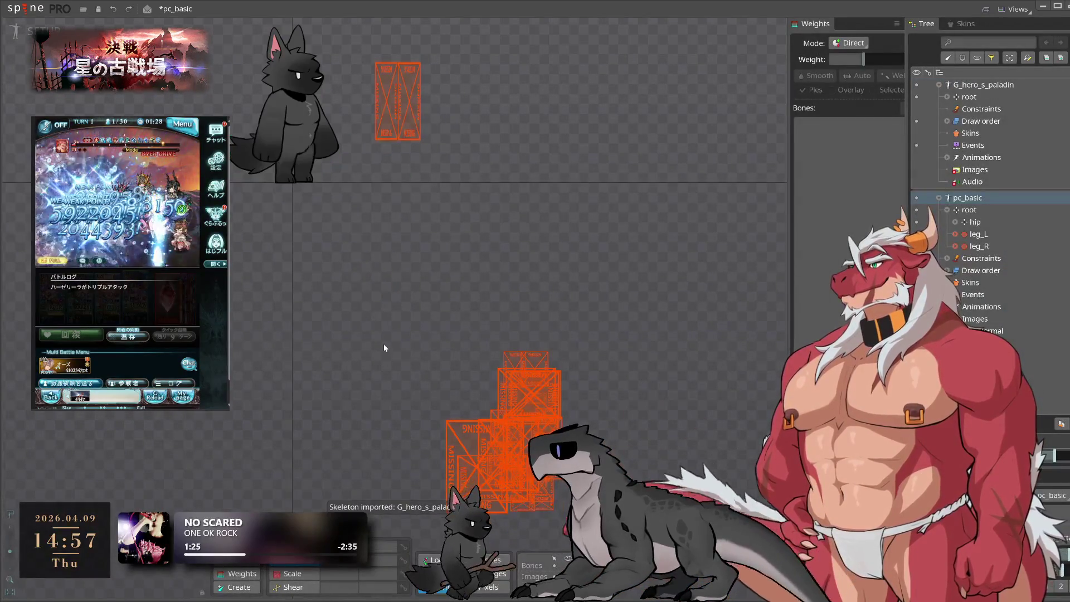
- Select all 23 G_hero_s_paladin regions and drag them onto the black wolf figure
{"action": "left_click_drag", "start_coordinate": [384, 343], "coordinate": [458, 290]}
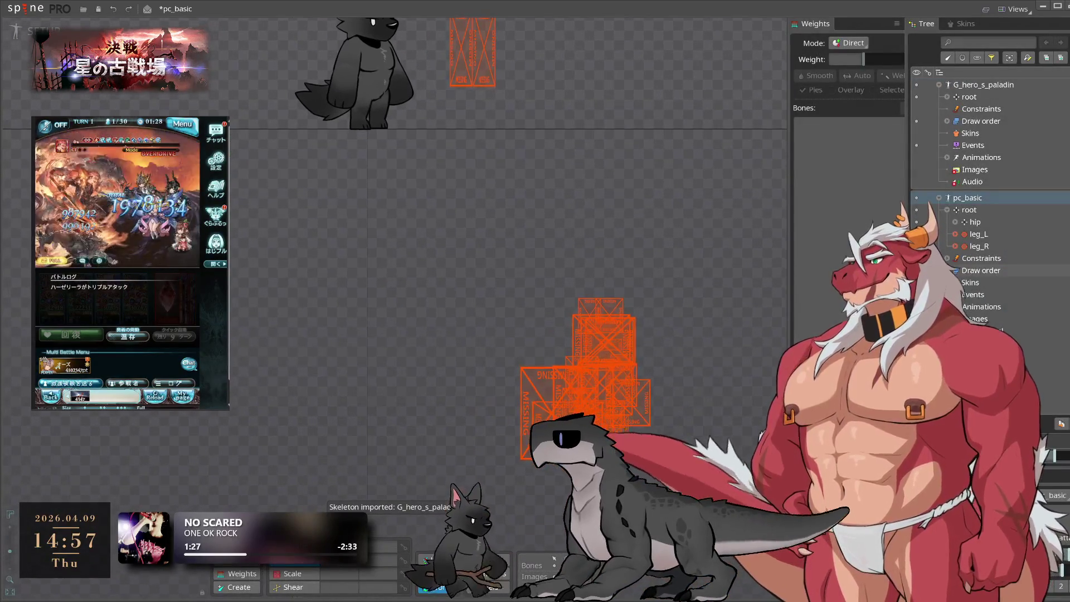
{"action": "left_click", "coordinate": [997, 170]}
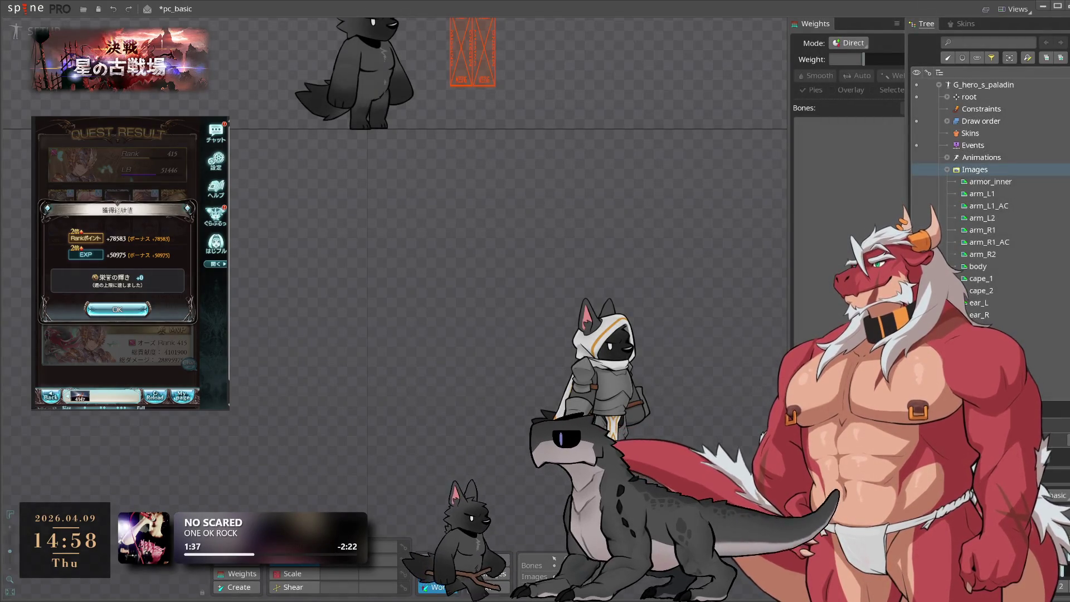
{"action": "left_click", "coordinate": [605, 363]}
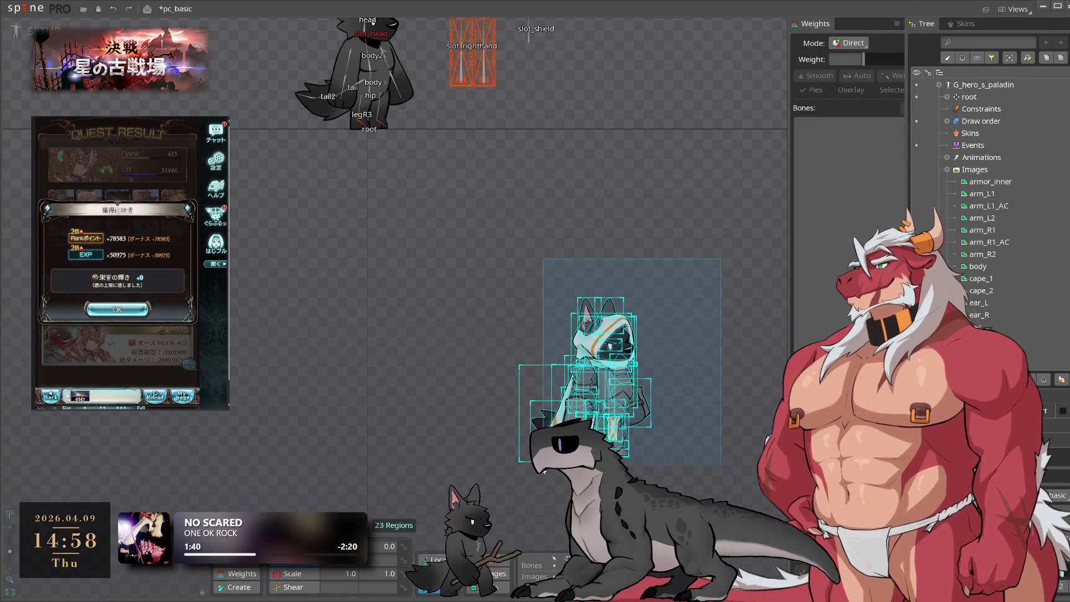
{"action": "left_click_drag", "start_coordinate": [696, 372], "coordinate": [531, 170]}
{"action": "scroll", "coordinate": [656, 440], "scroll_direction": "up", "scroll_amount": 4}
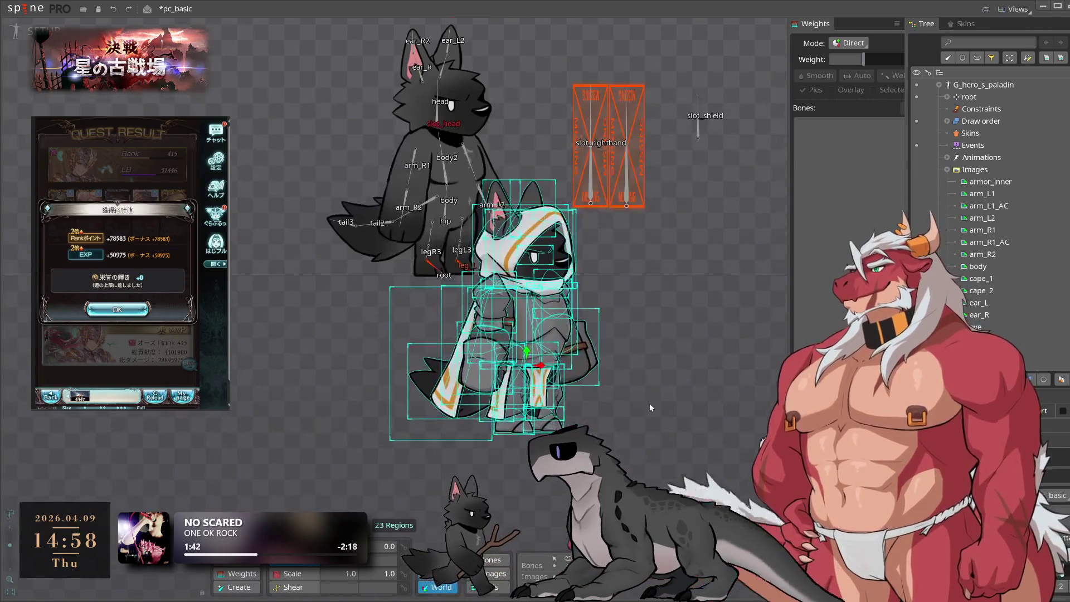
{"action": "left_click", "coordinate": [382, 392]}
- Inspect the cape piece, then undo and redo the paladin's placement on the wolf
{"action": "left_click", "coordinate": [396, 424]}
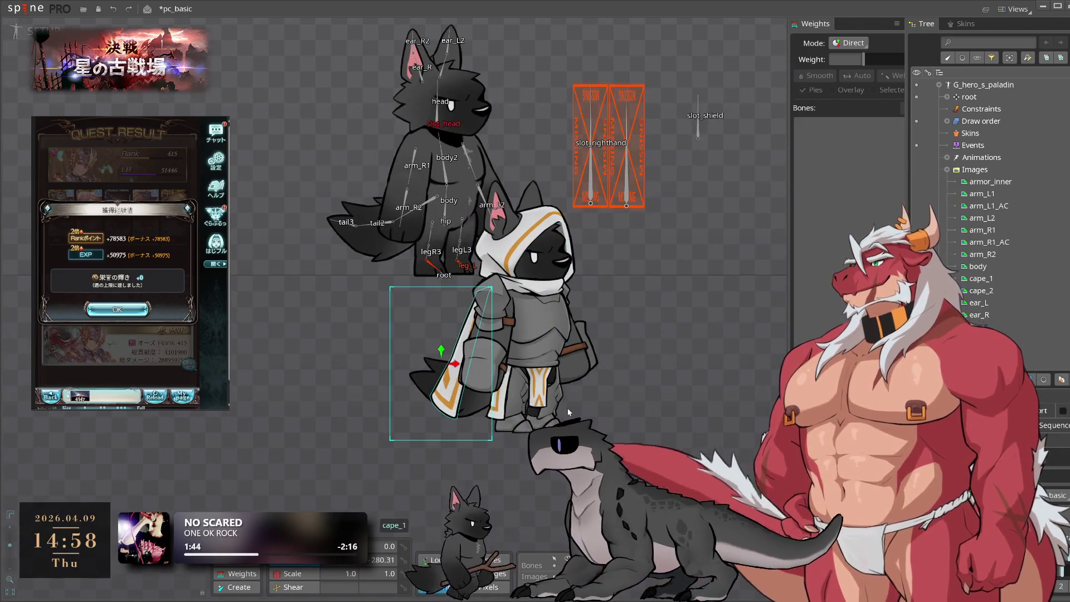
{"action": "scroll", "coordinate": [421, 432], "scroll_direction": "up", "scroll_amount": 3}
{"action": "scroll", "coordinate": [389, 469], "scroll_direction": "down", "scroll_amount": 3}
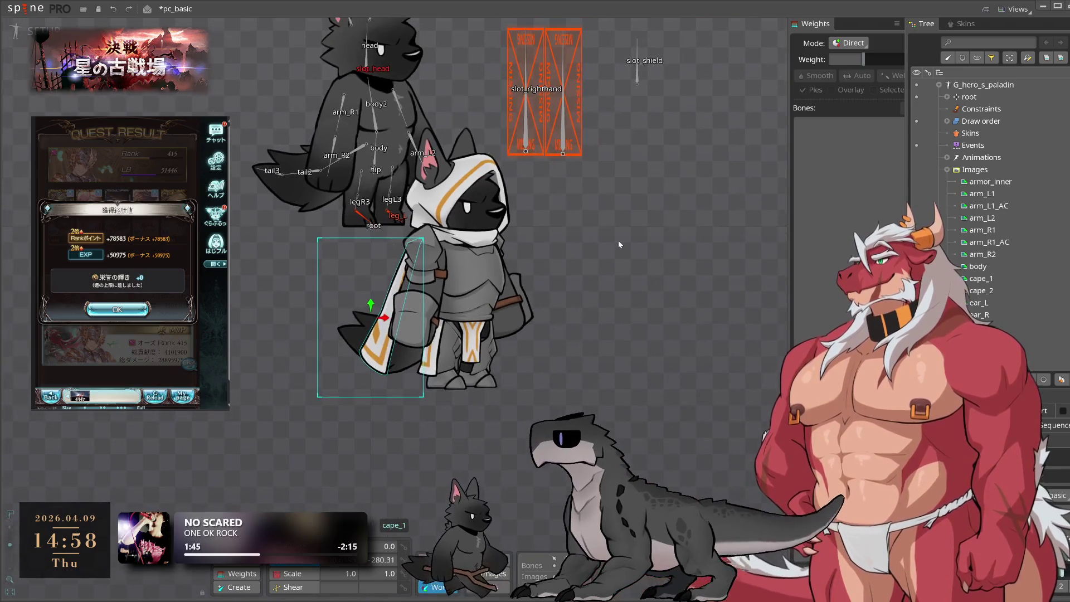
{"action": "left_click", "coordinate": [608, 220]}
{"action": "key", "text": "ctrl+z"}
{"action": "scroll", "coordinate": [392, 346], "scroll_direction": "down", "scroll_amount": 5}
{"action": "key", "text": "ctrl+y"}
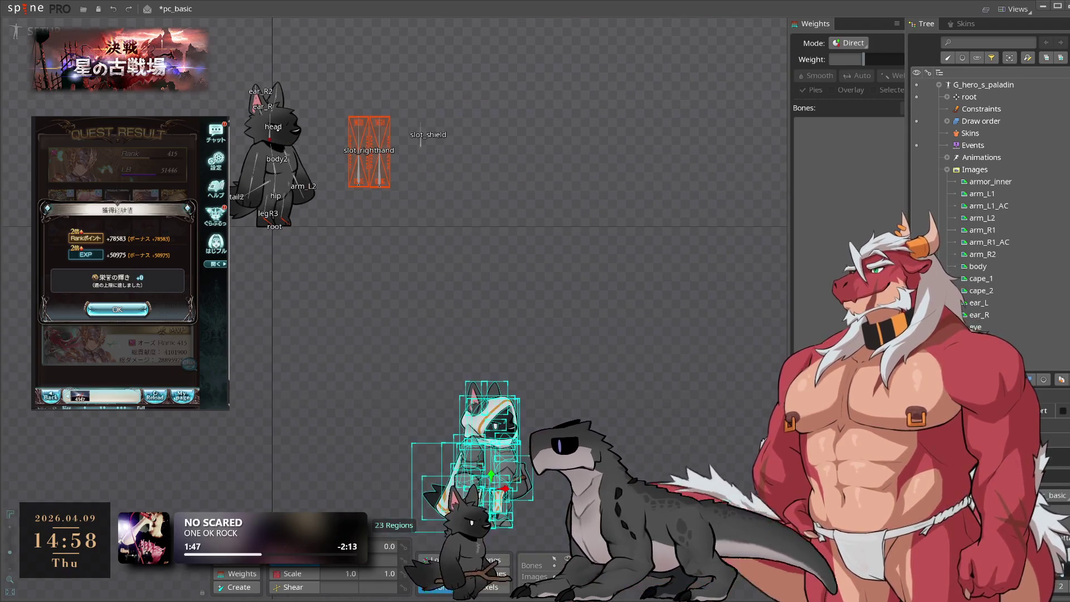
{"action": "key", "text": "ctrl+y"}
{"action": "scroll", "coordinate": [676, 379], "scroll_direction": "up", "scroll_amount": 6}
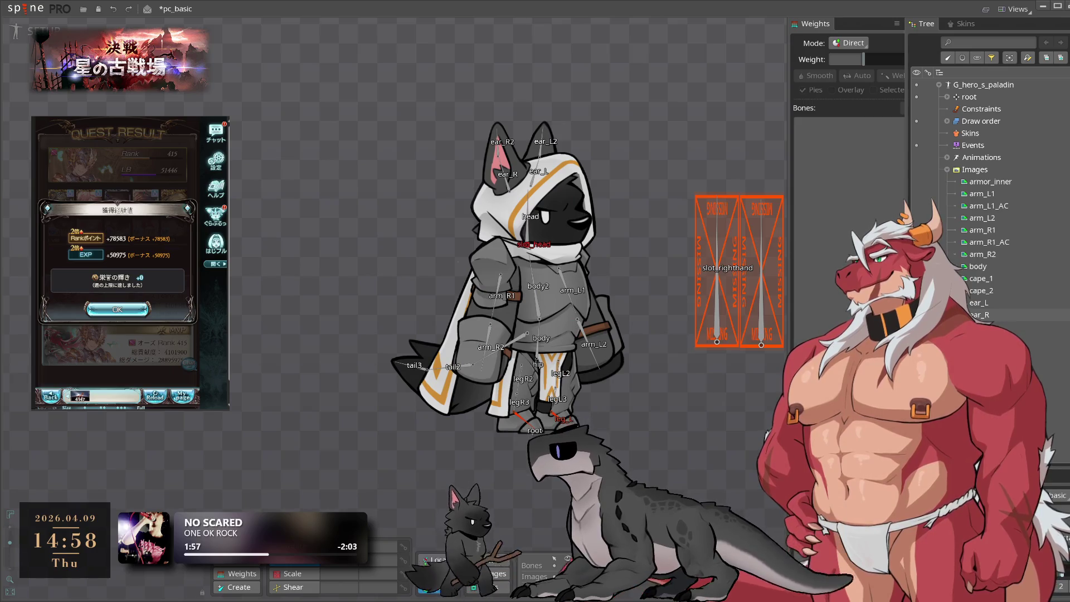
- Close the game's quest results and select the paladin's right-hand weapon attachment
{"action": "left_click", "coordinate": [117, 309]}
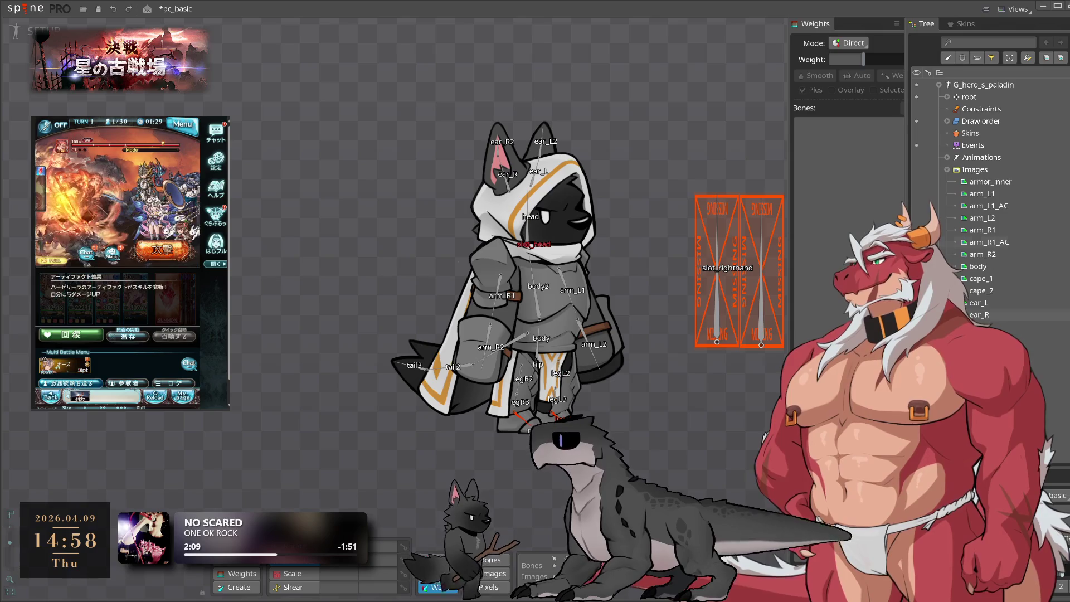
{"action": "left_click", "coordinate": [679, 265]}
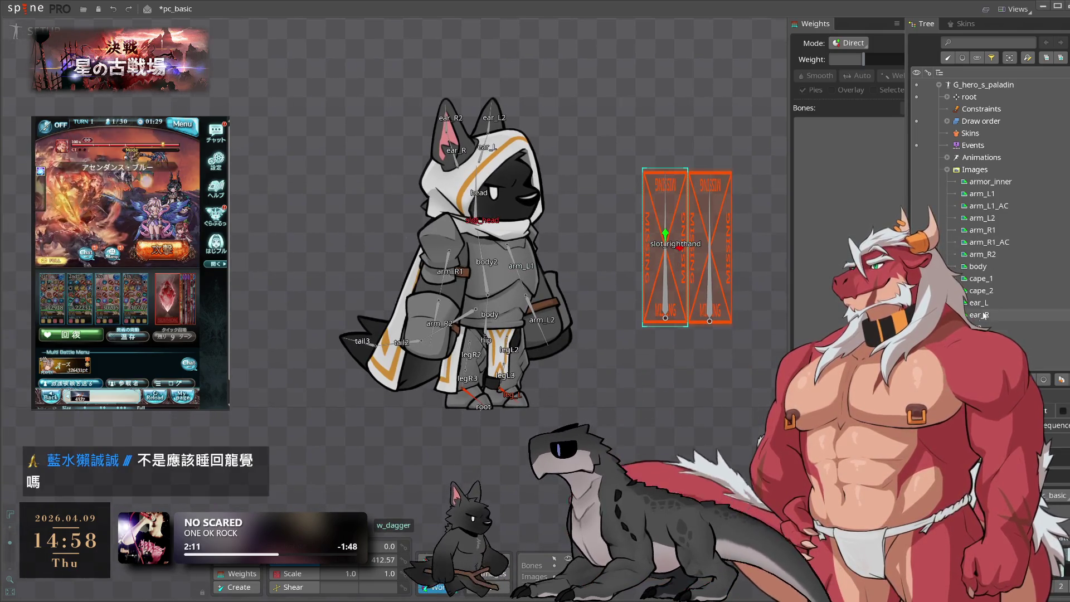
{"action": "scroll", "coordinate": [980, 323], "scroll_direction": "down", "scroll_amount": 3}
{"action": "scroll", "coordinate": [559, 336], "scroll_direction": "up", "scroll_amount": 2}
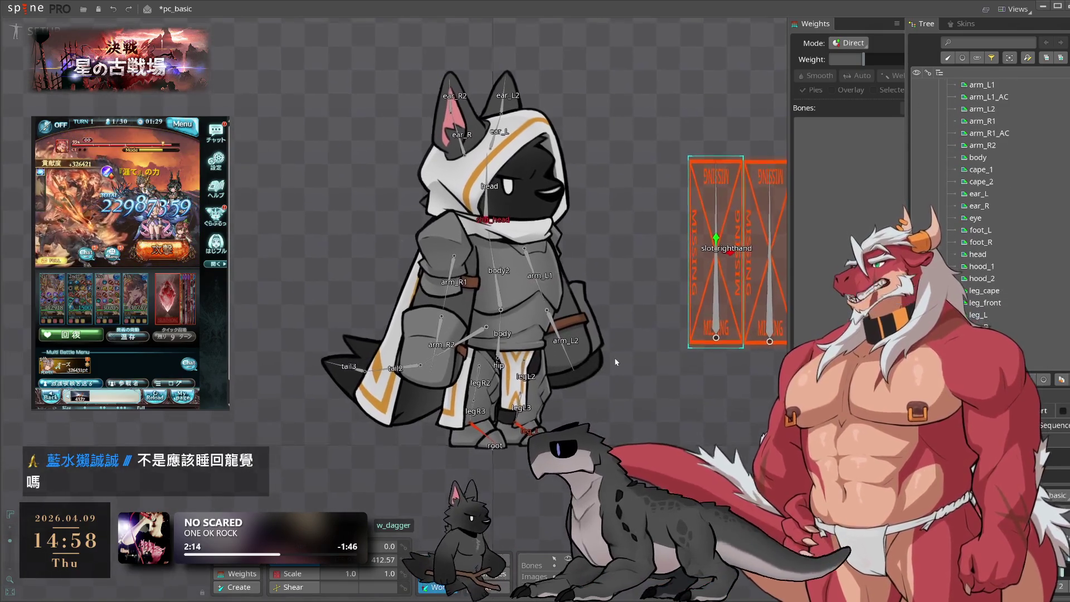
{"action": "scroll", "coordinate": [960, 177], "scroll_direction": "up", "scroll_amount": 3}
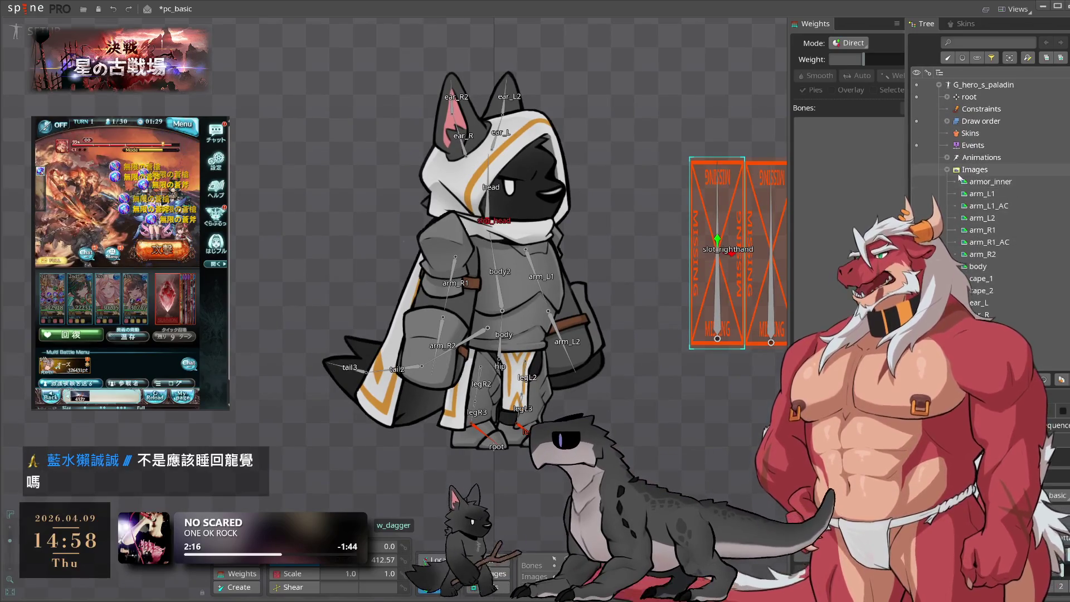
- Collapse the paladin's Images folder and expand the pc_basic skeleton in the Tree
{"action": "left_click", "coordinate": [947, 170]}
{"action": "left_click", "coordinate": [941, 198]}
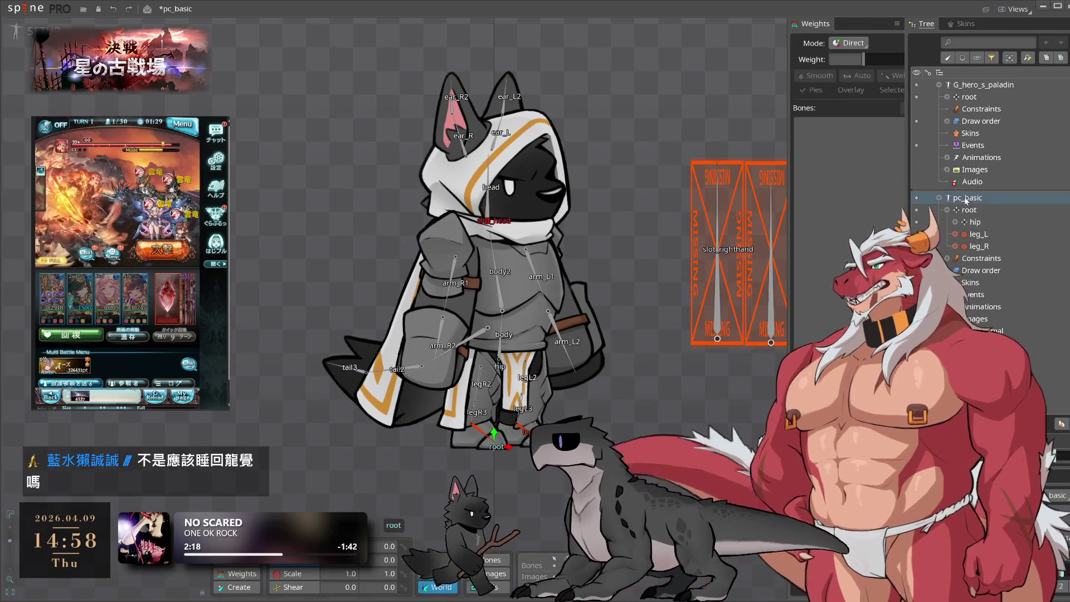
{"action": "left_click", "coordinate": [940, 198]}
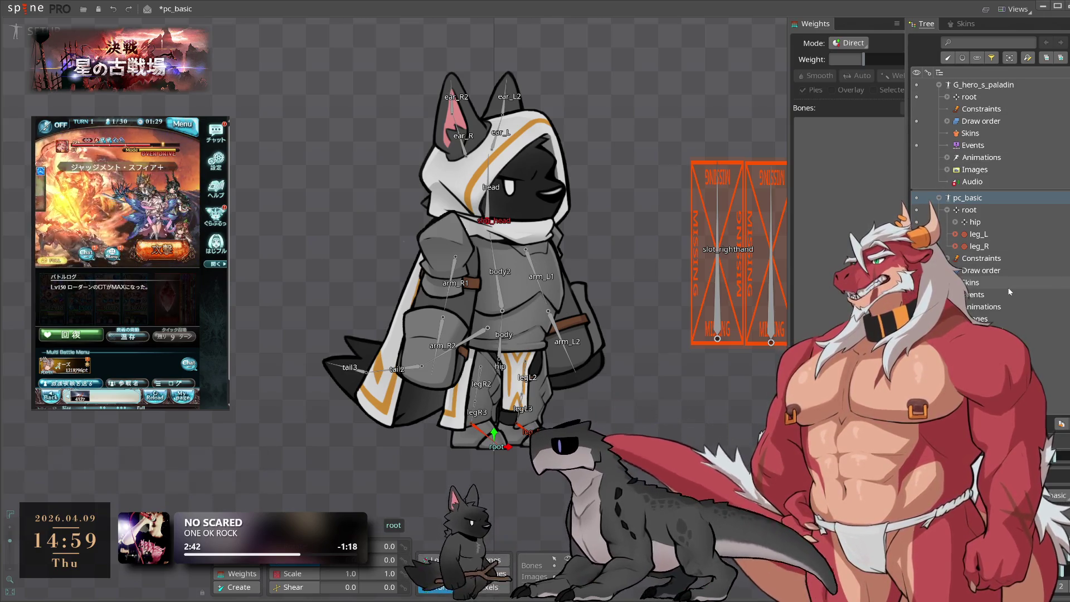
- Hide the G_hero_s_paladin skeleton briefly to compare, then show it again
{"action": "left_click", "coordinate": [917, 85]}
{"action": "left_click", "coordinate": [917, 85]}
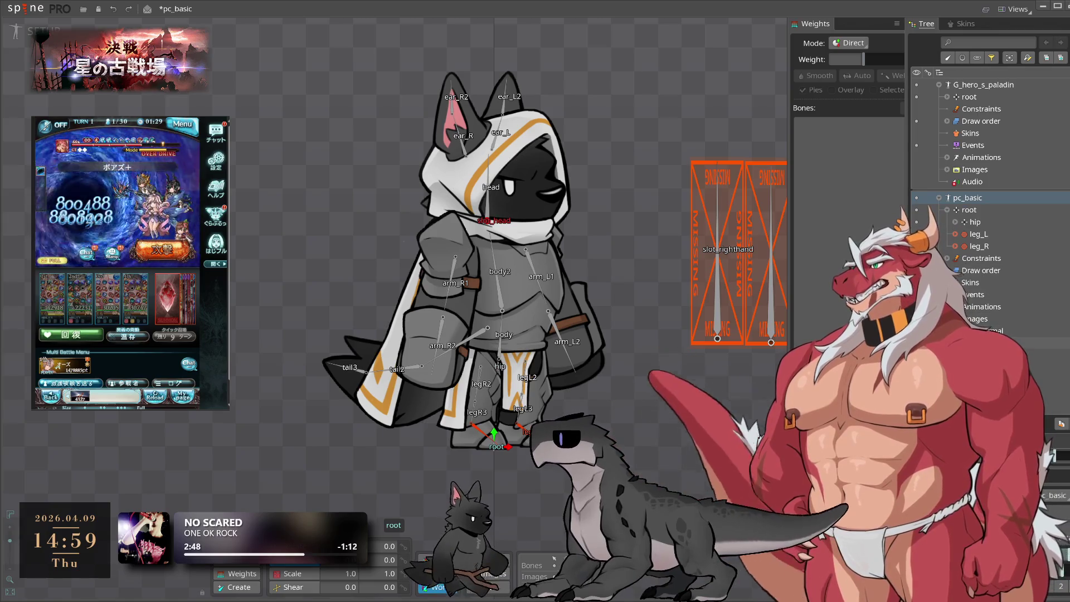
{"action": "scroll", "coordinate": [1000, 296], "scroll_direction": "down", "scroll_amount": 1}
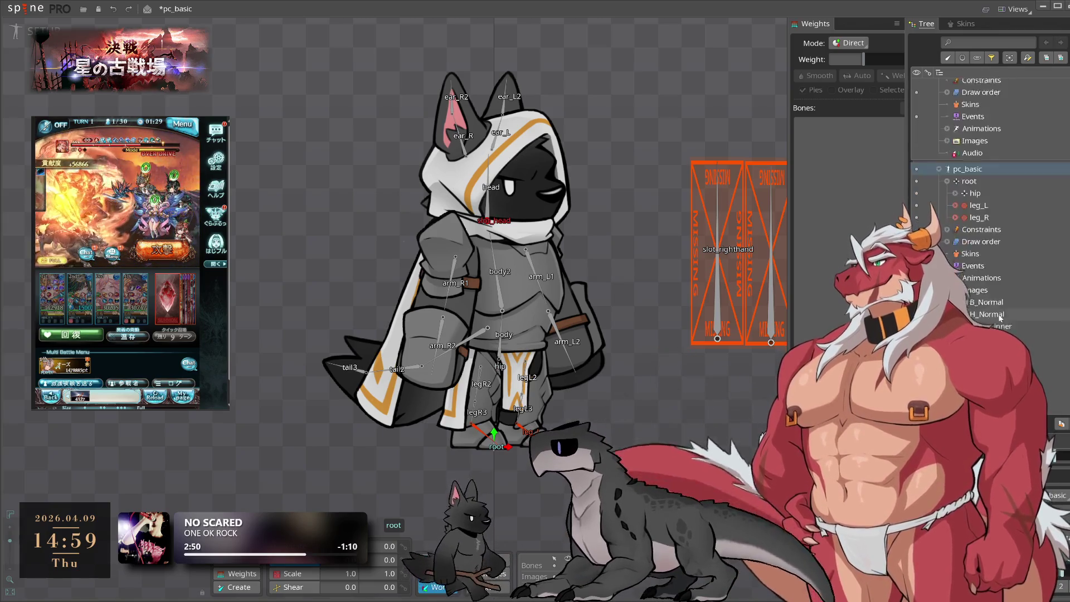
- Delete the weapon_sword entry from the paladin's Images folder and recentre the character in view
{"action": "scroll", "coordinate": [1000, 279], "scroll_direction": "up", "scroll_amount": 1}
{"action": "double_click", "coordinate": [1001, 168]}
{"action": "scroll", "coordinate": [1001, 212], "scroll_direction": "down", "scroll_amount": 3}
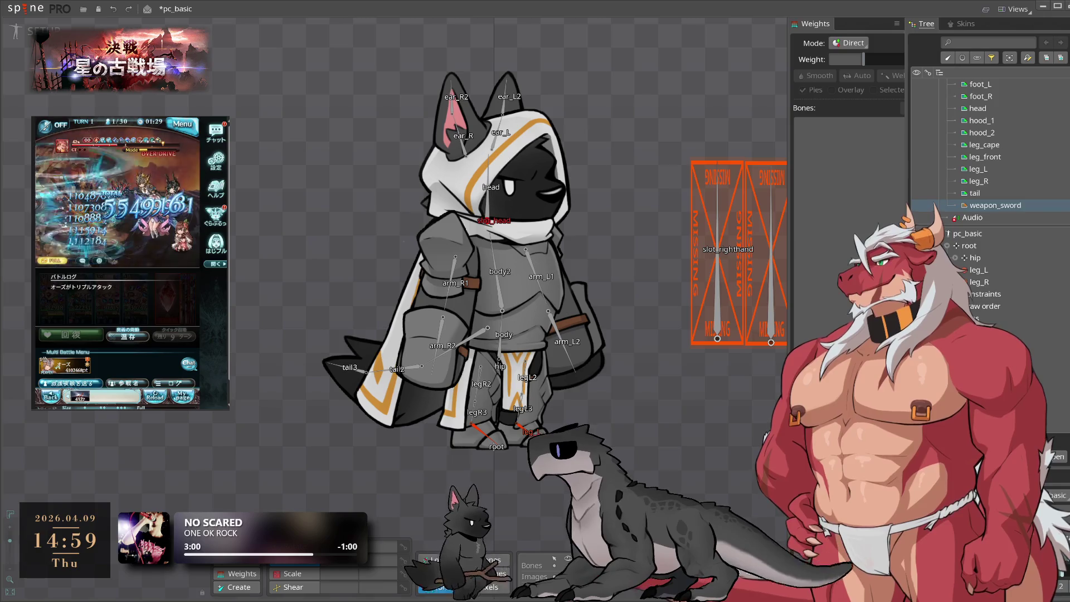
{"action": "key", "text": "Delete"}
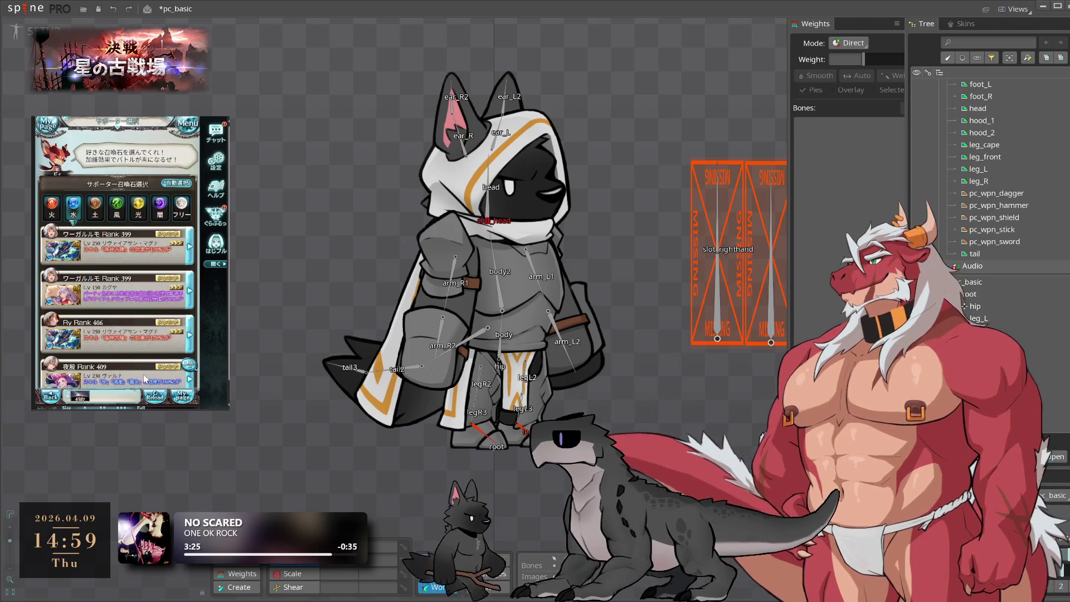
{"action": "left_click_drag", "start_coordinate": [736, 336], "coordinate": [669, 345]}
{"action": "scroll", "coordinate": [996, 297], "scroll_direction": "up", "scroll_amount": 10}
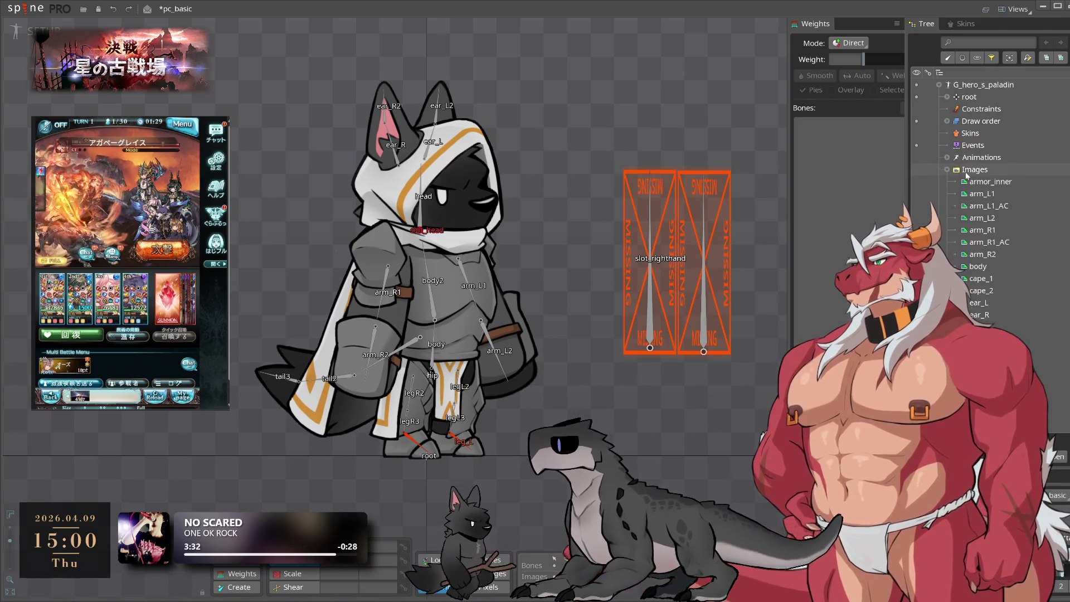
- Try moving the right ear aside and undo it, then inspect the tail and head pieces
{"action": "left_click", "coordinate": [390, 131]}
{"action": "left_click_drag", "start_coordinate": [584, 110], "coordinate": [411, 72]}
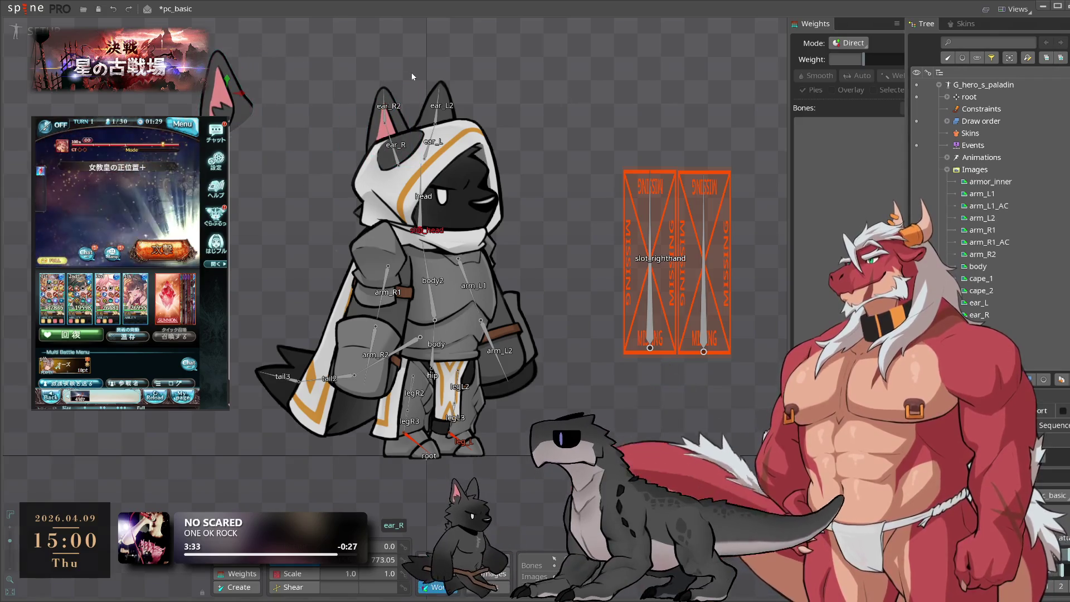
{"action": "key", "text": "ctrl+z"}
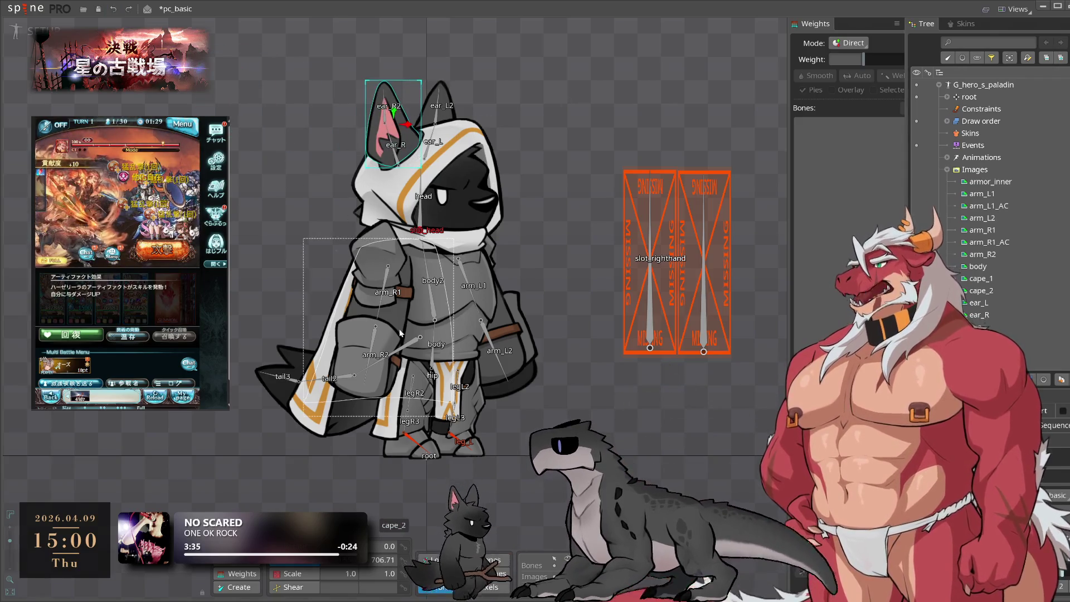
{"action": "left_click", "coordinate": [399, 378]}
{"action": "left_click", "coordinate": [587, 193]}
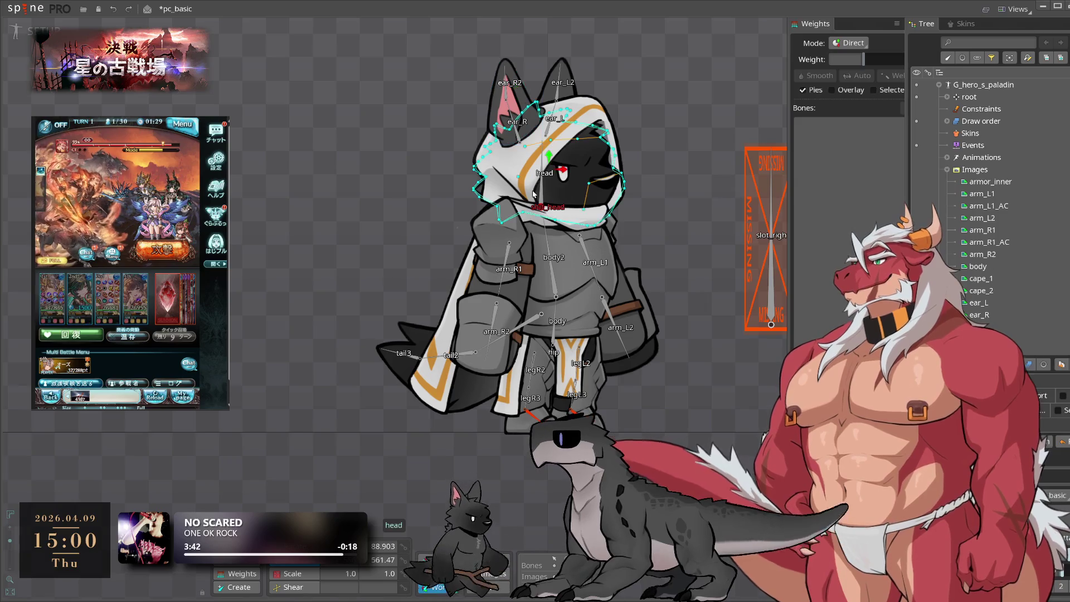
{"action": "left_click", "coordinate": [724, 145]}
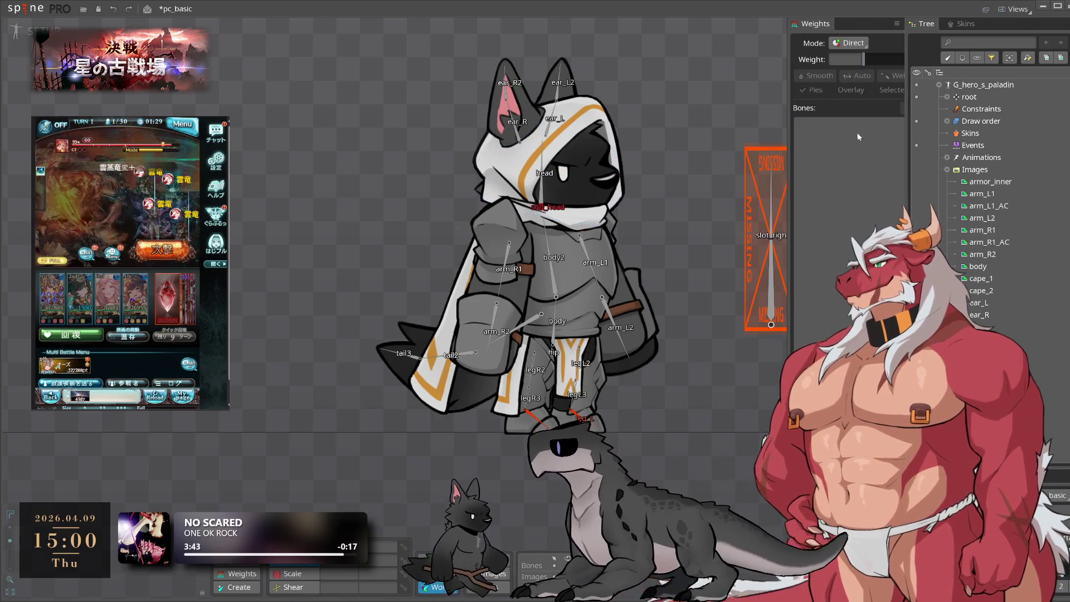
- Collapse the G_hero_s_paladin hierarchy, then expand and select pc_basic
{"action": "left_click", "coordinate": [939, 85]}
{"action": "left_click", "coordinate": [939, 101]}
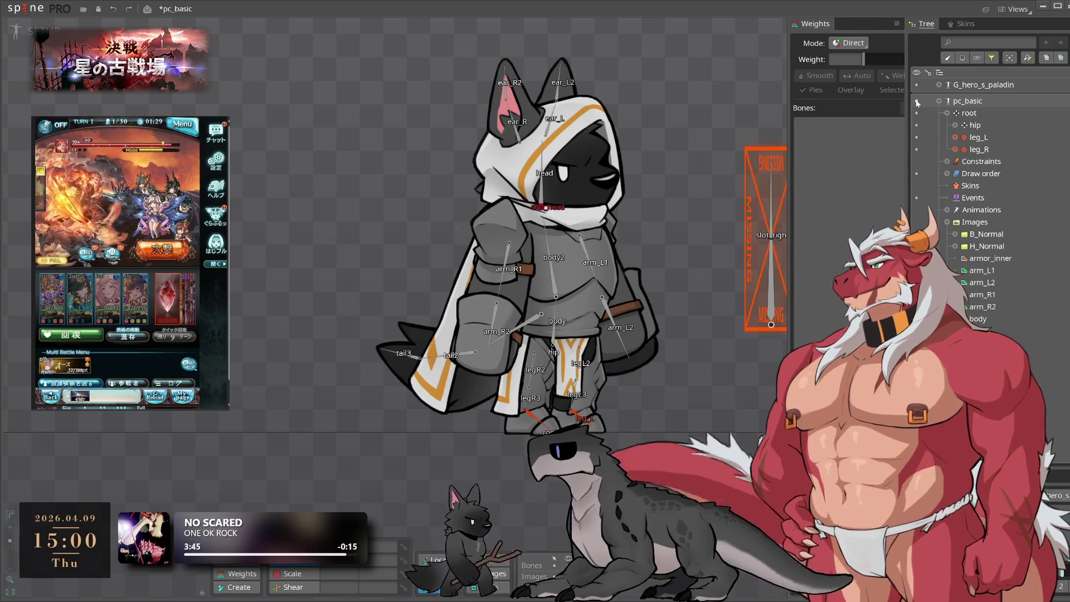
{"action": "left_click", "coordinate": [975, 104]}
- Frame both skeletons, inspect armor_inner, leg_front, foot_R and leg_cape, then select pc_basic's root bone
{"action": "scroll", "coordinate": [627, 380], "scroll_direction": "down", "scroll_amount": 1}
{"action": "left_click_drag", "start_coordinate": [501, 386], "coordinate": [688, 387]}
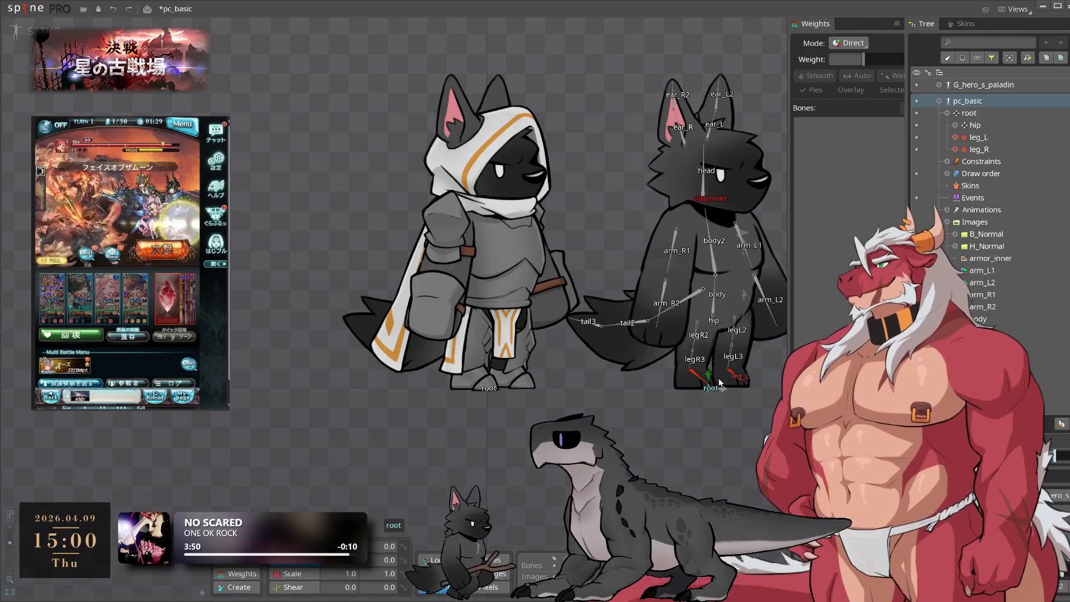
{"action": "scroll", "coordinate": [453, 305], "scroll_direction": "up", "scroll_amount": 1}
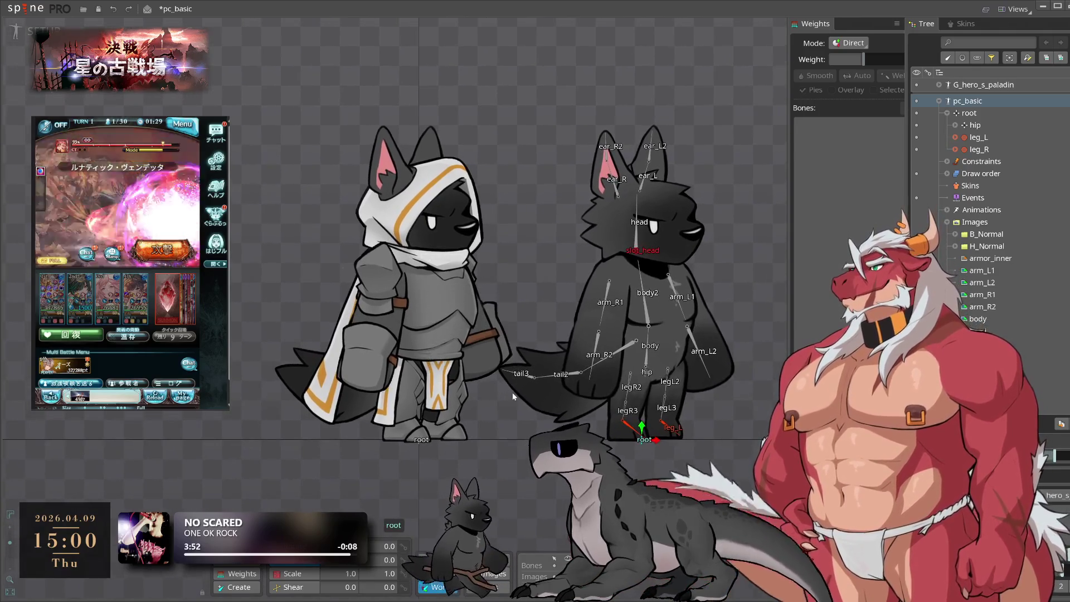
{"action": "left_click_drag", "start_coordinate": [500, 415], "coordinate": [503, 436]}
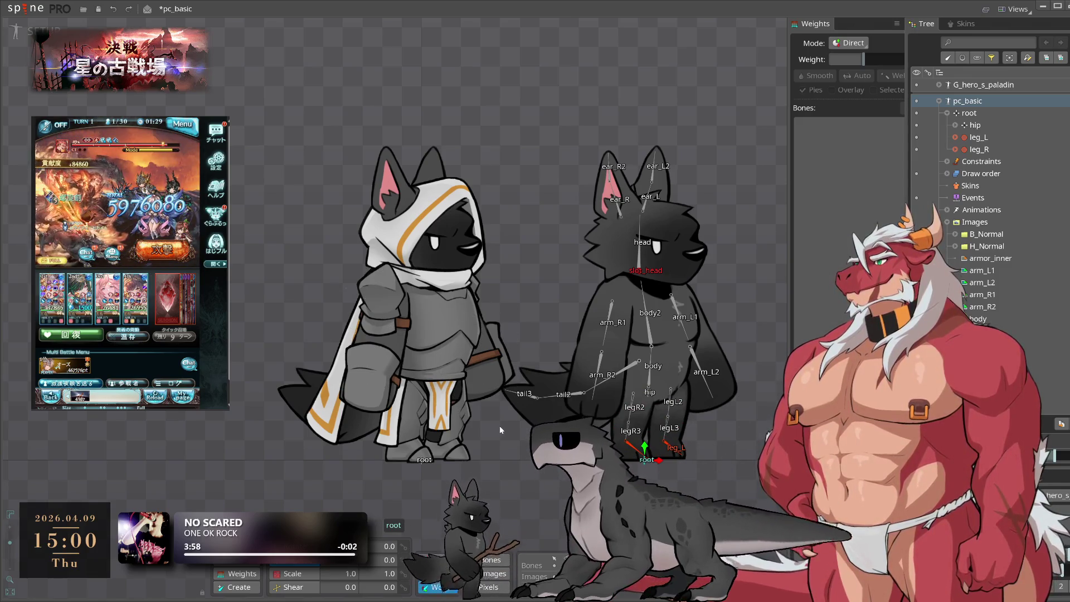
{"action": "left_click", "coordinate": [427, 395]}
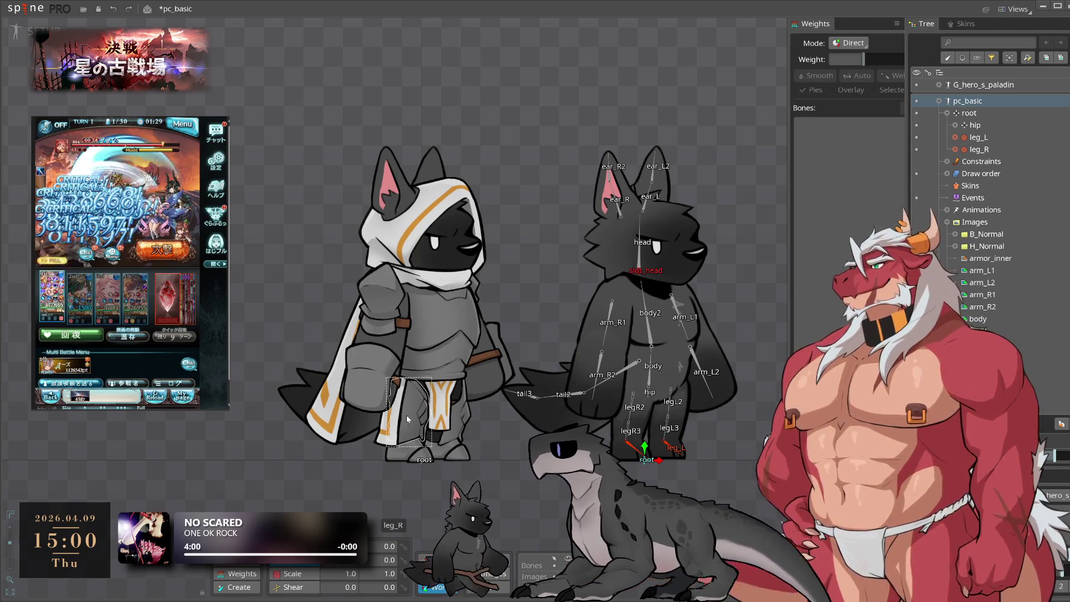
{"action": "left_click", "coordinate": [429, 418]}
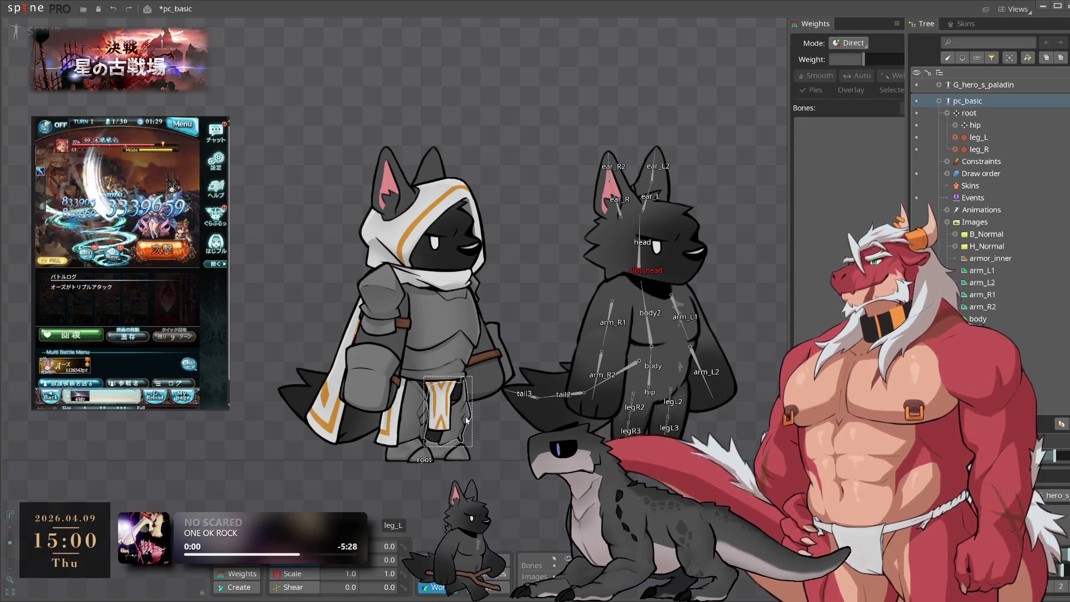
{"action": "left_click", "coordinate": [408, 441]}
{"action": "left_click", "coordinate": [375, 415]}
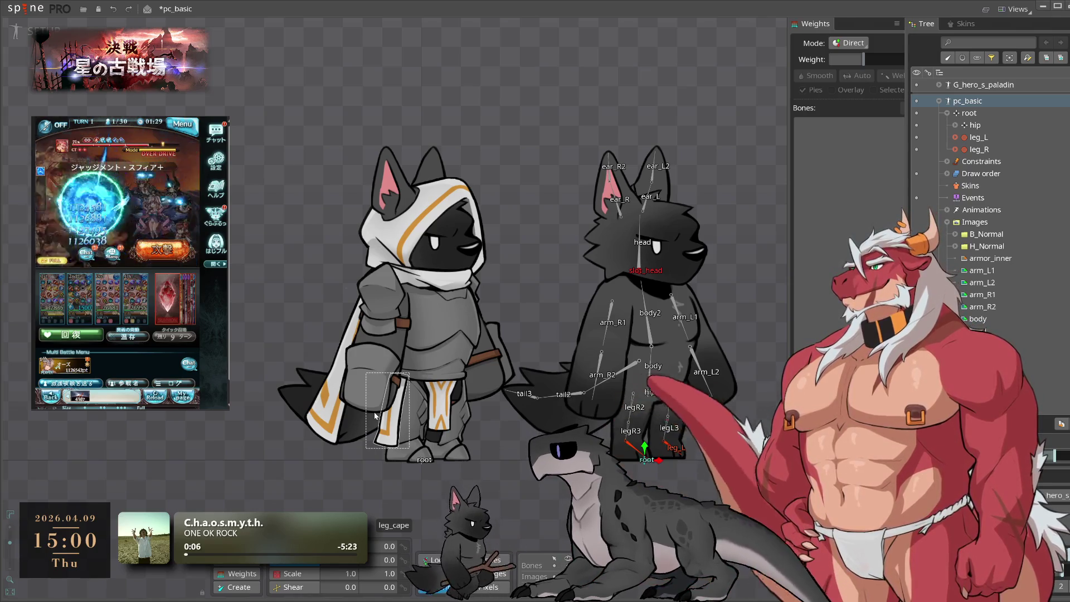
{"action": "left_click", "coordinate": [944, 111]}
{"action": "left_click", "coordinate": [939, 101]}
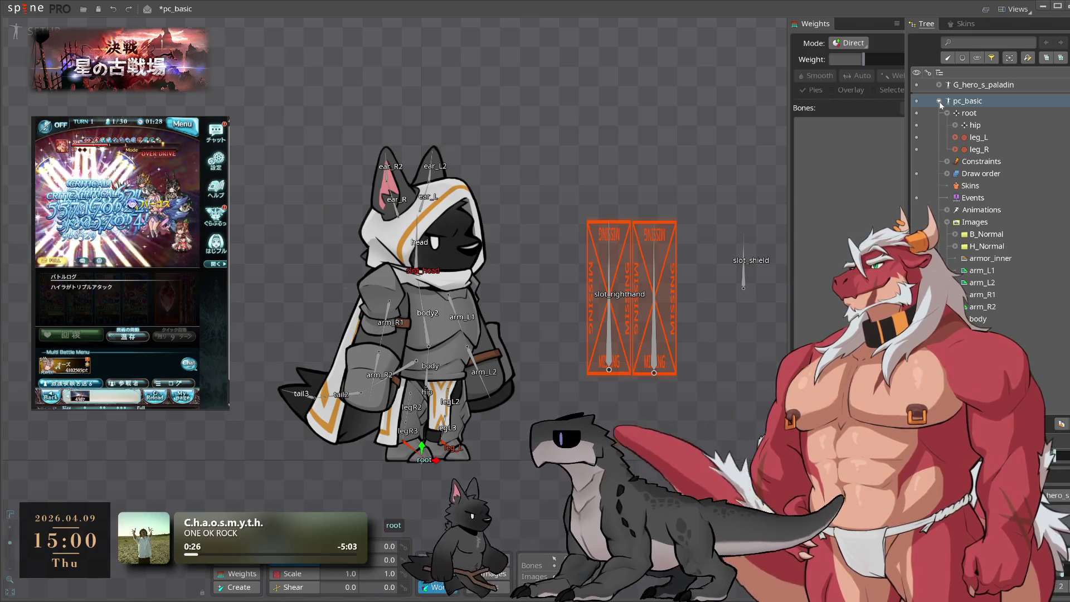
- Expand the paladin's root to browse its slots, select armor_inner, then collapse it
{"action": "left_click", "coordinate": [939, 101]}
{"action": "left_click", "coordinate": [939, 100]}
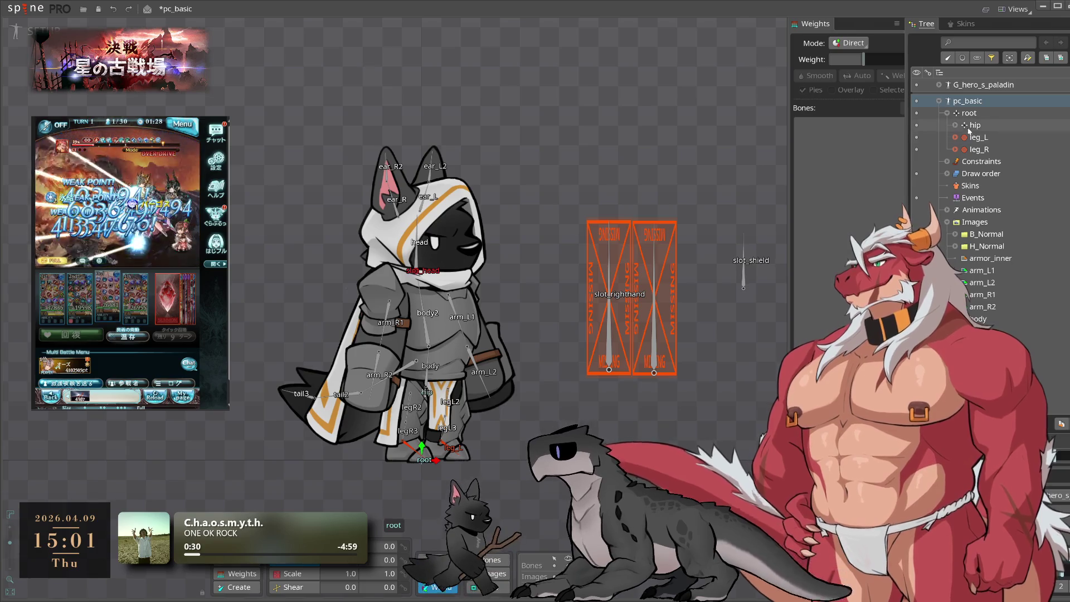
{"action": "left_click", "coordinate": [939, 85]}
{"action": "left_click", "coordinate": [946, 98]}
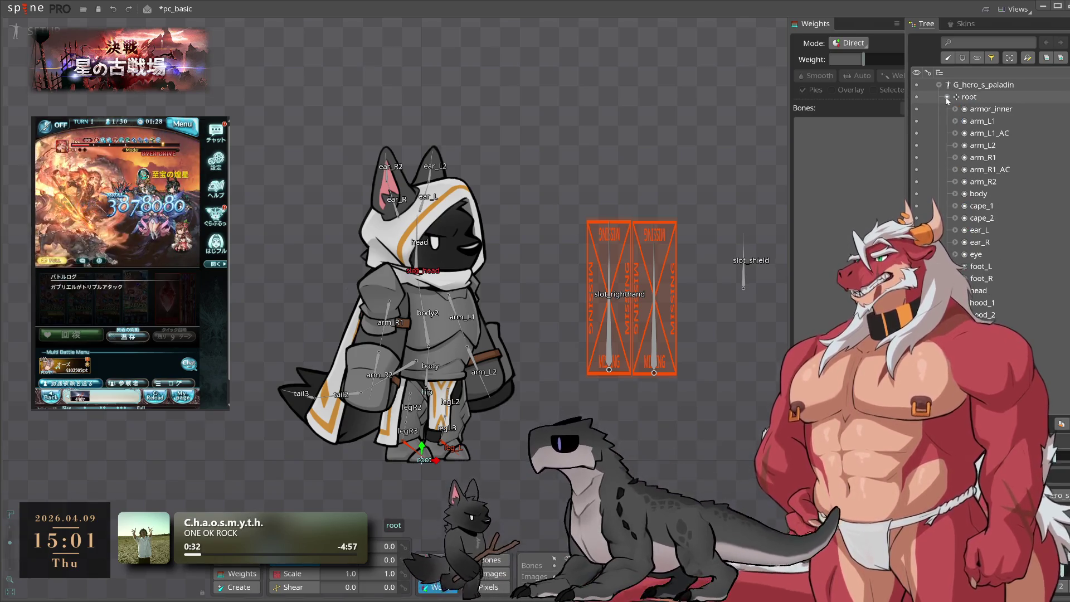
{"action": "left_click", "coordinate": [977, 109]}
{"action": "scroll", "coordinate": [970, 254], "scroll_direction": "down", "scroll_amount": 2}
{"action": "scroll", "coordinate": [969, 223], "scroll_direction": "up", "scroll_amount": 5}
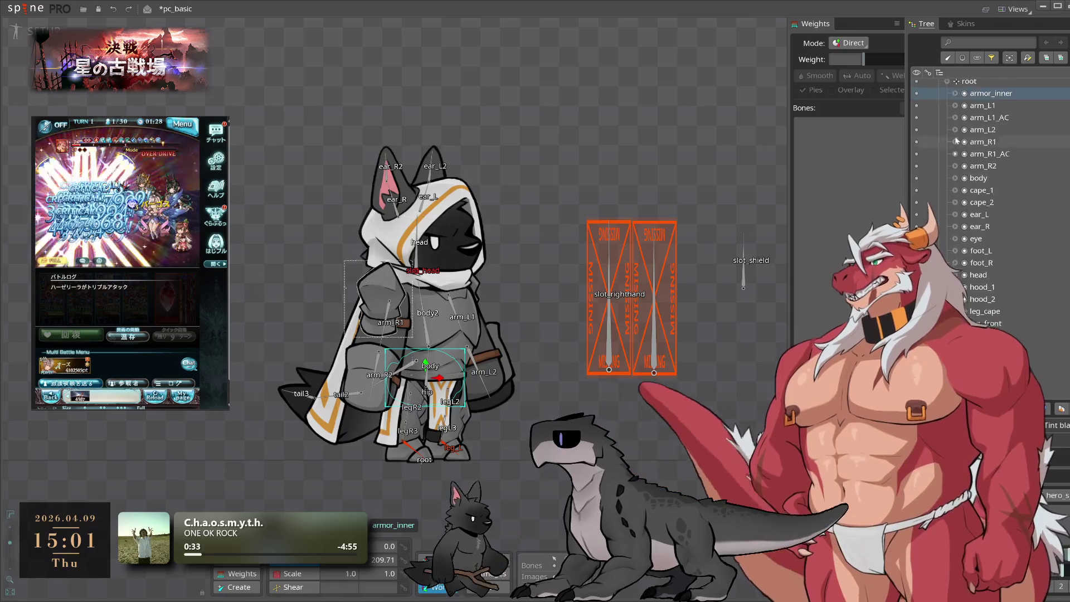
{"action": "left_click", "coordinate": [939, 85]}
- Hide pc_basic and filter the hierarchy to review the paladin's 23 region attachments
{"action": "left_click", "coordinate": [916, 101]}
{"action": "left_click", "coordinate": [977, 58]}
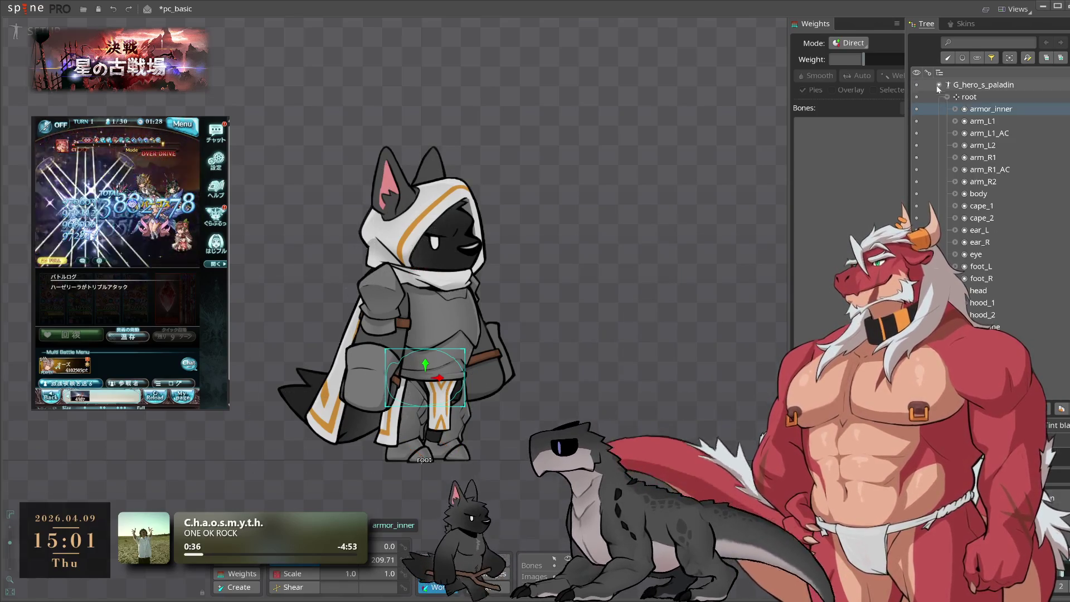
{"action": "scroll", "coordinate": [981, 167], "scroll_direction": "down", "scroll_amount": 3}
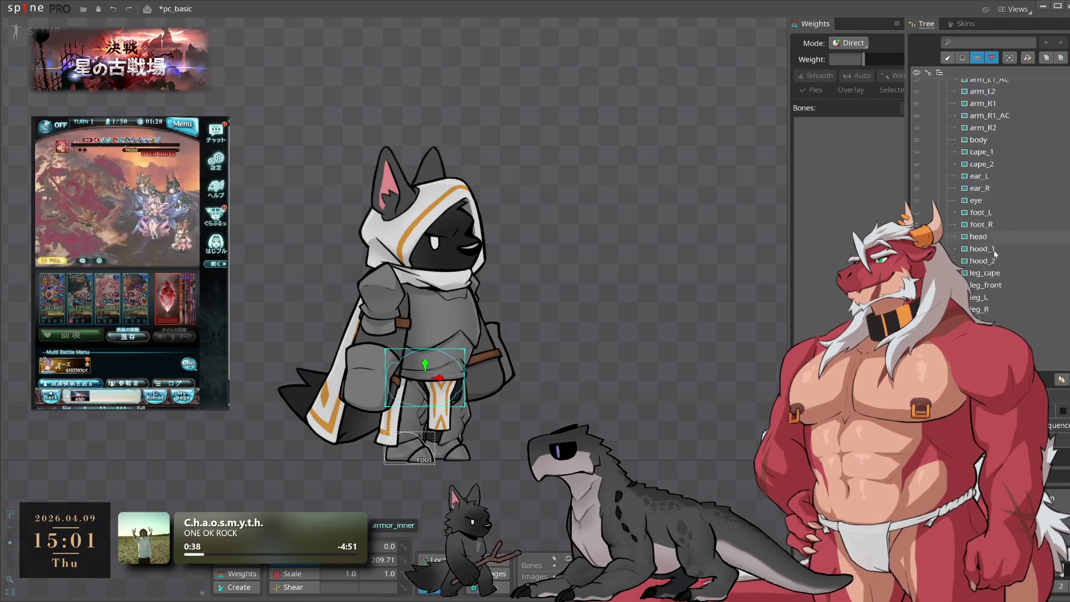
{"action": "left_click", "coordinate": [991, 58]}
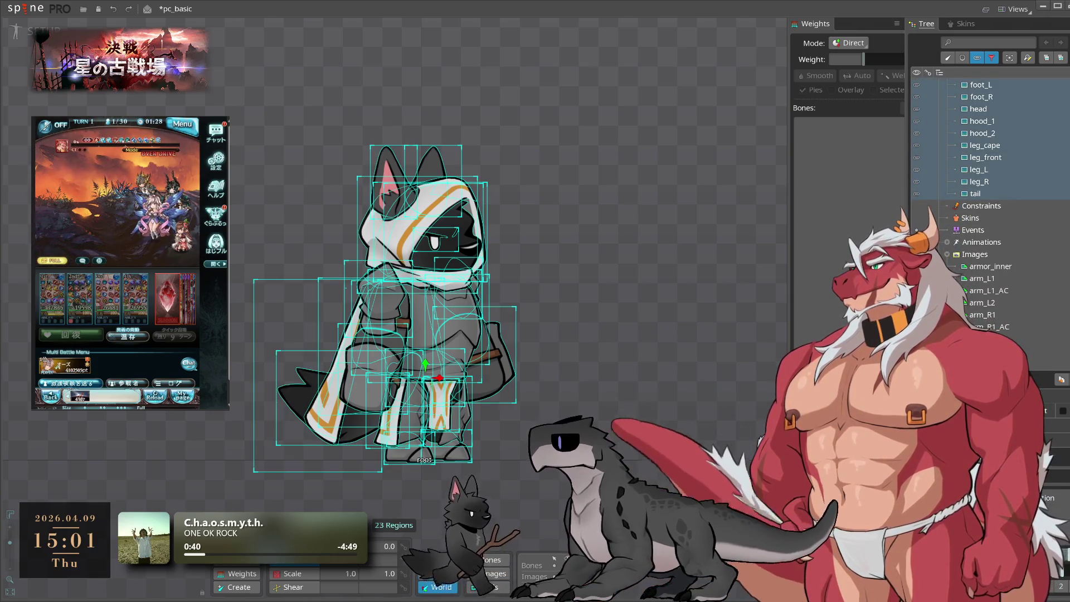
{"action": "left_click", "coordinate": [976, 58]}
- Delete the paladin's tail slot, confirming with Yes
{"action": "left_click", "coordinate": [985, 195]}
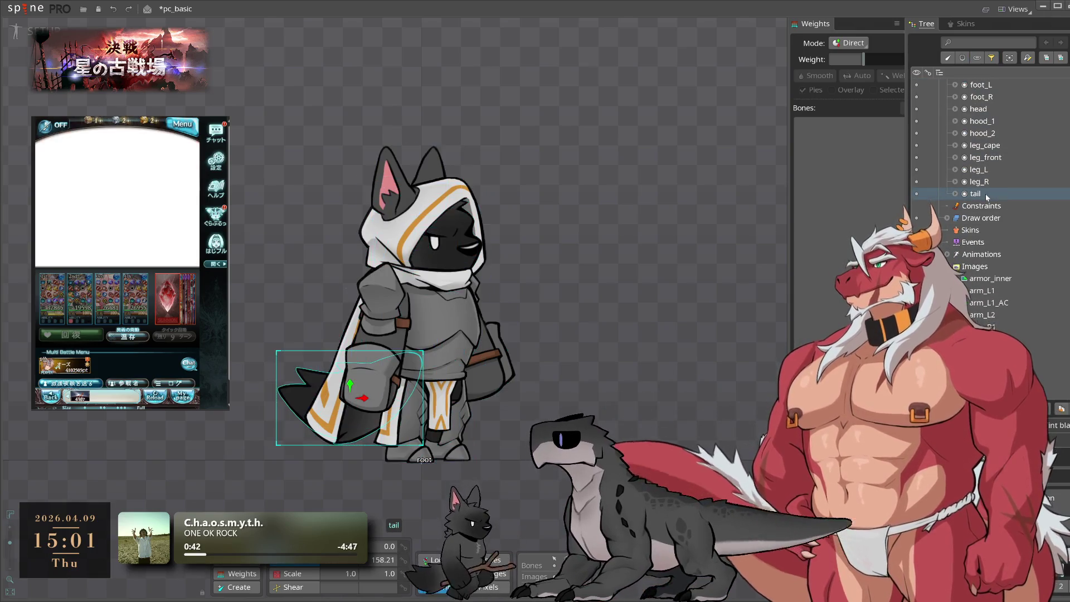
{"action": "key", "text": "Delete"}
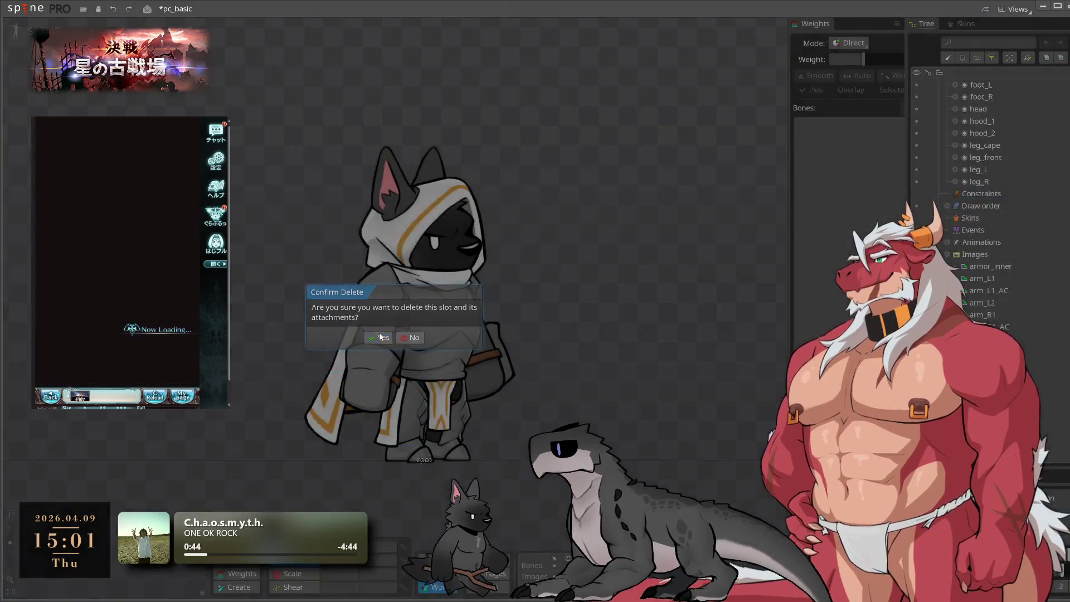
{"action": "left_click", "coordinate": [380, 336]}
{"action": "scroll", "coordinate": [991, 167], "scroll_direction": "up", "scroll_amount": 5}
- Select a range of slots starting at arm_L1, clear it, and select armor_inner
{"action": "left_click", "coordinate": [995, 121]}
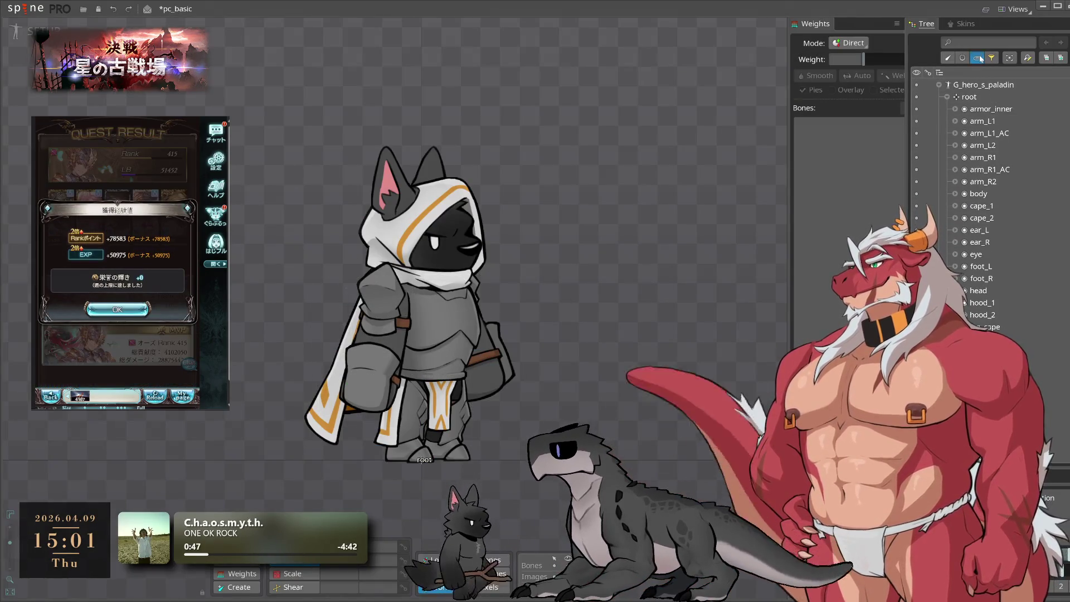
{"action": "scroll", "coordinate": [998, 167], "scroll_direction": "down", "scroll_amount": 5}
{"action": "left_click", "coordinate": [998, 194], "text": "shift"}
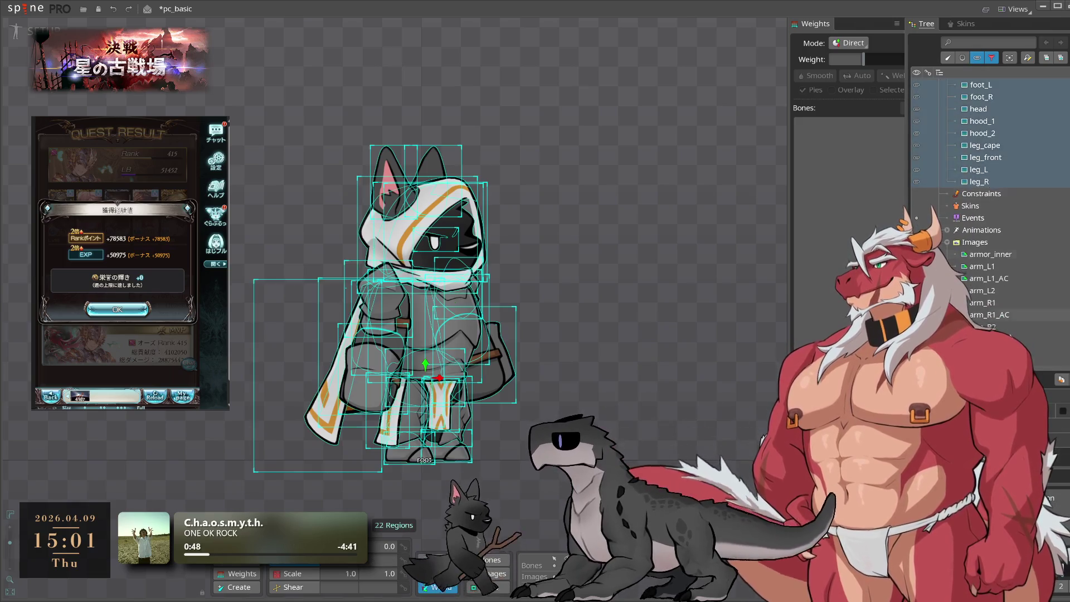
{"action": "left_click", "coordinate": [619, 309]}
{"action": "scroll", "coordinate": [498, 264], "scroll_direction": "up", "scroll_amount": 1}
{"action": "left_click_drag", "start_coordinate": [499, 265], "coordinate": [682, 309]}
{"action": "scroll", "coordinate": [1021, 210], "scroll_direction": "up", "scroll_amount": 5}
{"action": "left_click", "coordinate": [1000, 113]}
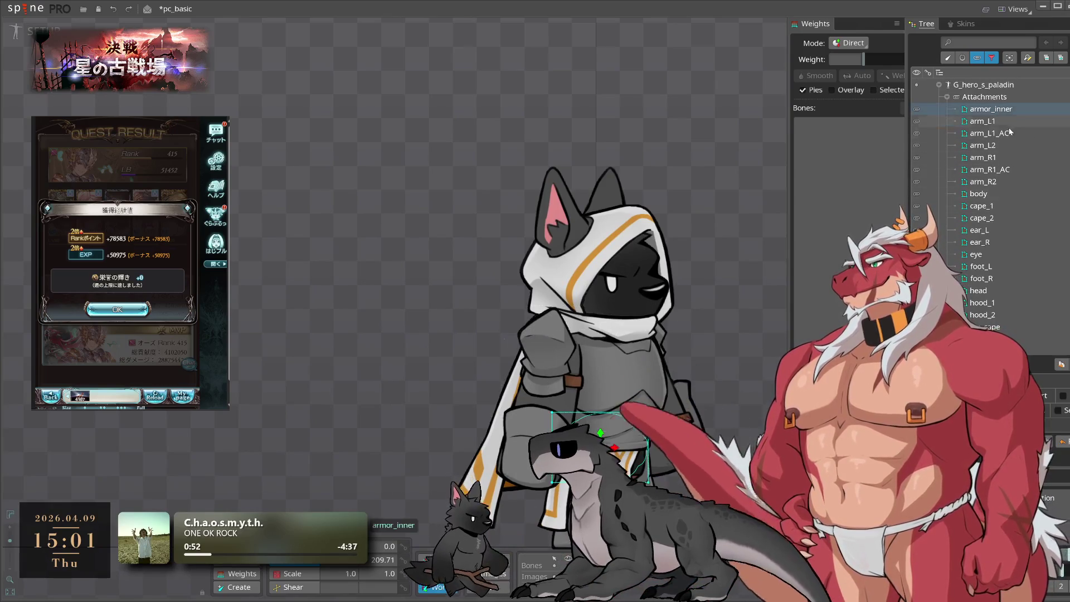
{"action": "left_click", "coordinate": [149, 383]}
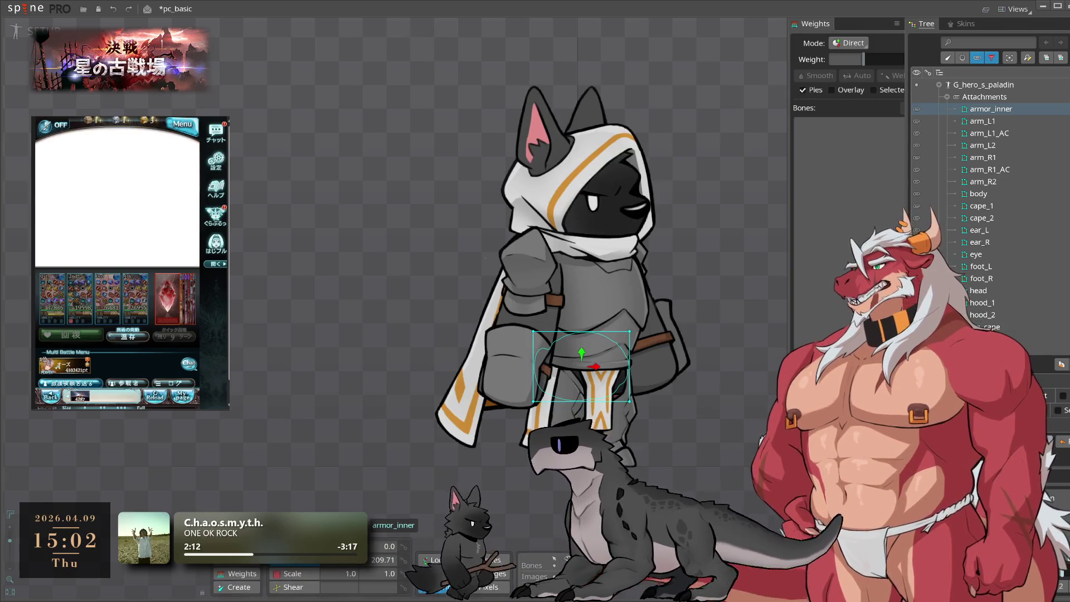
- Trace hull vertices around arm_L1 in Edit Mesh, removing its top-right corner vertex
{"action": "left_click", "coordinate": [983, 121]}
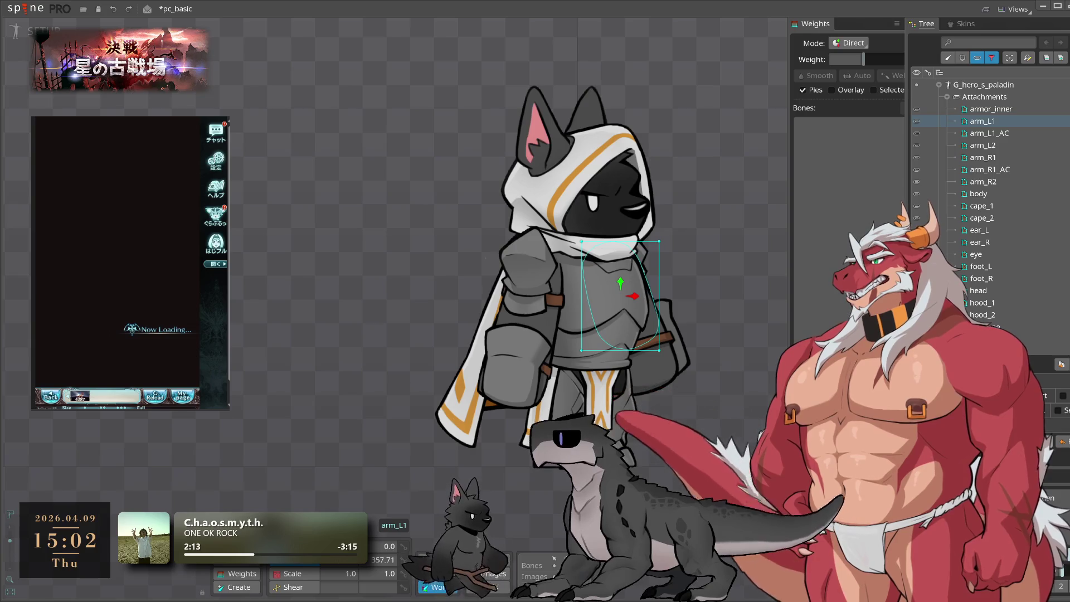
{"action": "left_click", "coordinate": [165, 380]}
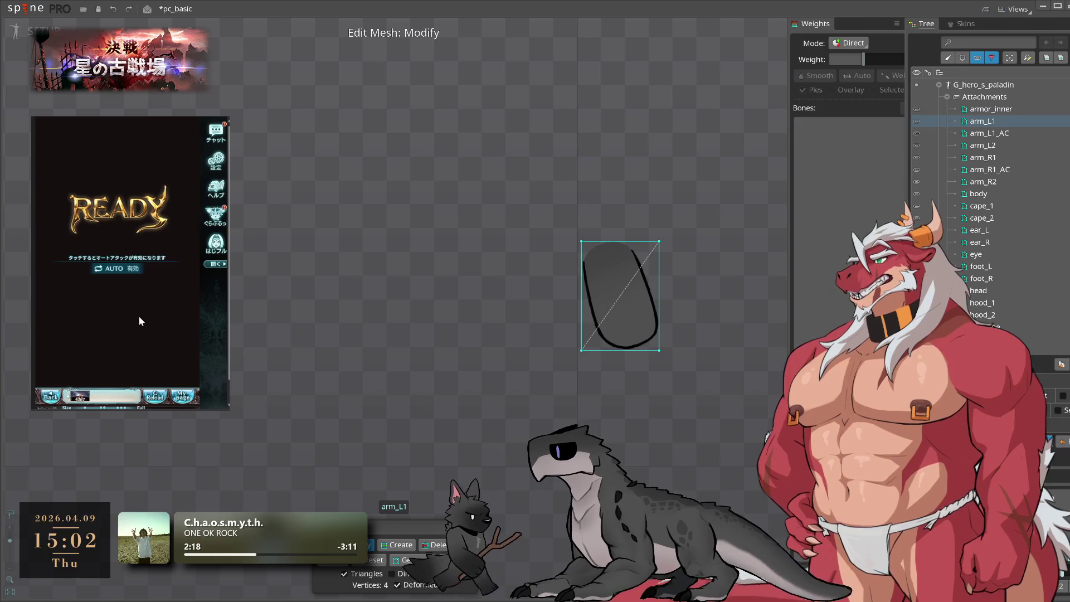
{"action": "scroll", "coordinate": [575, 304], "scroll_direction": "up", "scroll_amount": 2}
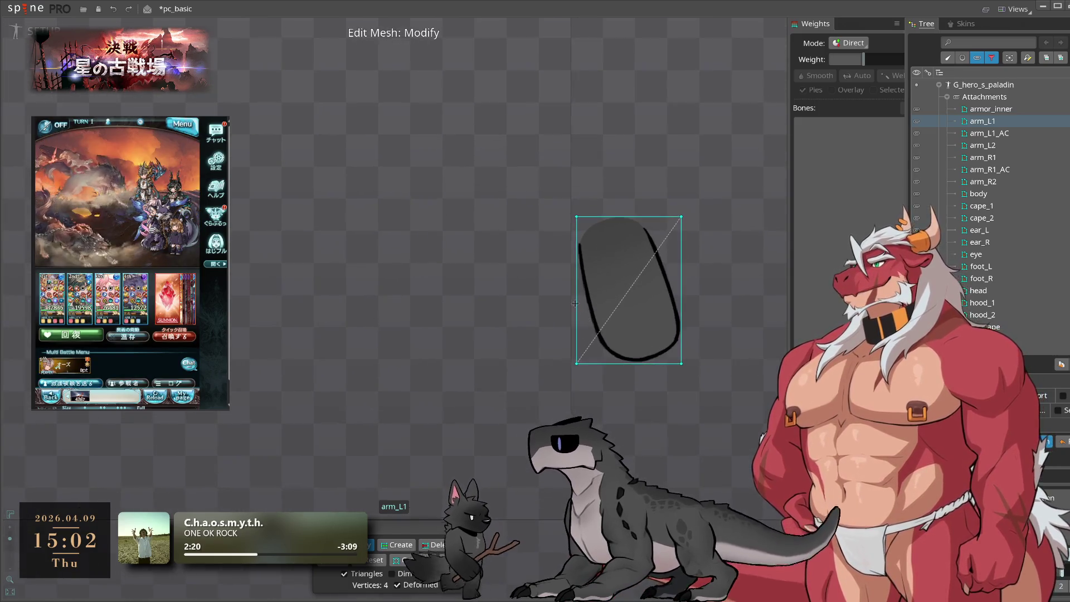
{"action": "scroll", "coordinate": [575, 303], "scroll_direction": "up", "scroll_amount": 2}
{"action": "left_click", "coordinate": [526, 296]}
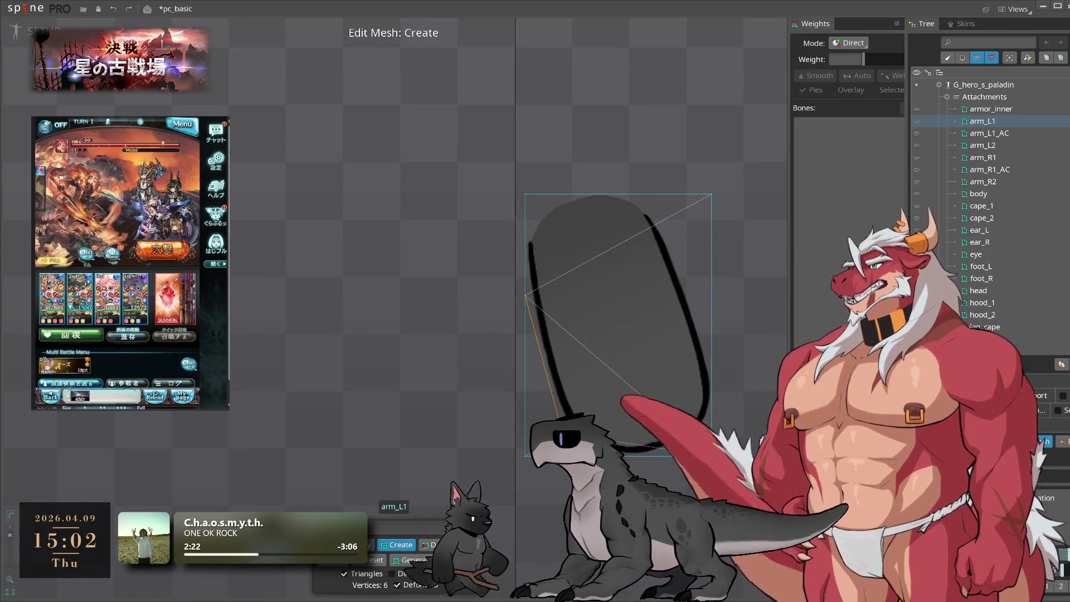
{"action": "left_click", "coordinate": [432, 545]}
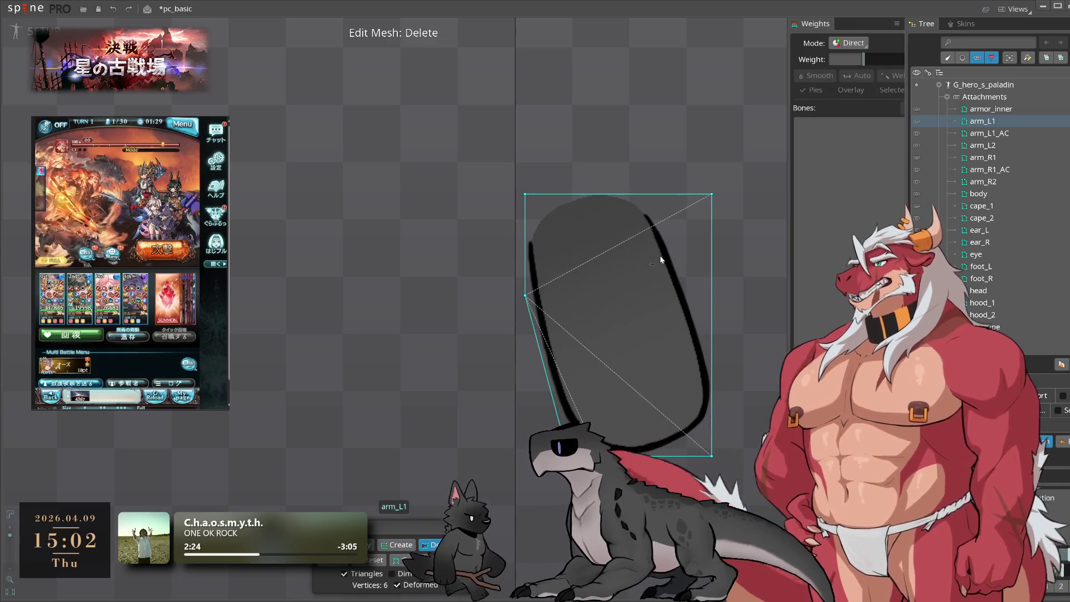
{"action": "key", "text": "m"}
{"action": "left_click", "coordinate": [655, 194]}
{"action": "left_click", "coordinate": [711, 354]}
{"action": "key", "text": "d"}
{"action": "left_click", "coordinate": [712, 194]}
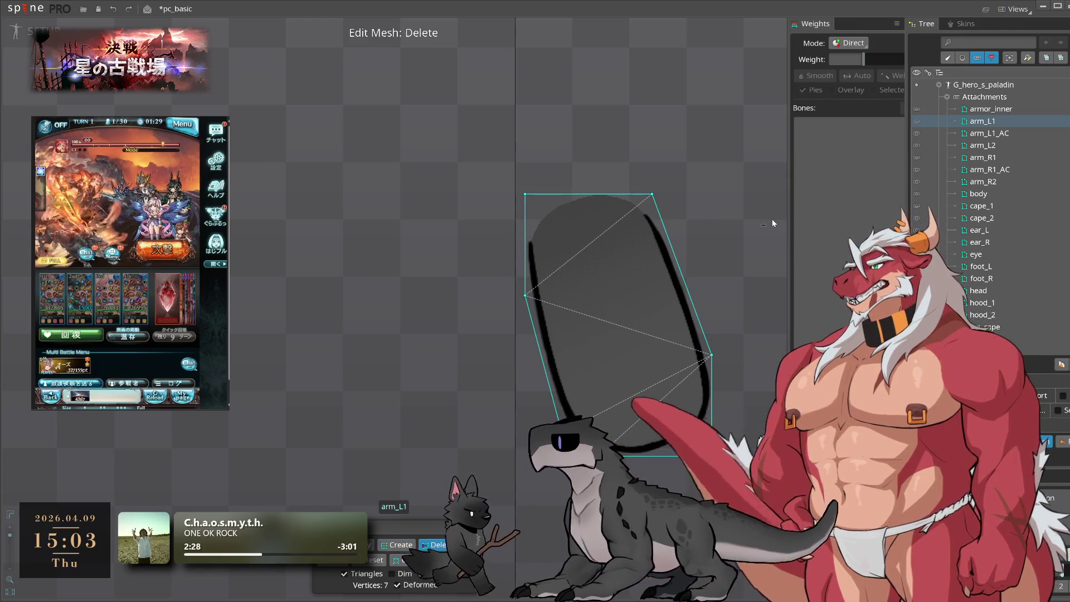
- Start the arm_L1_AC mesh with vertices on its left, top and bottom edges, deleting the top-left corner
{"action": "left_click", "coordinate": [989, 133]}
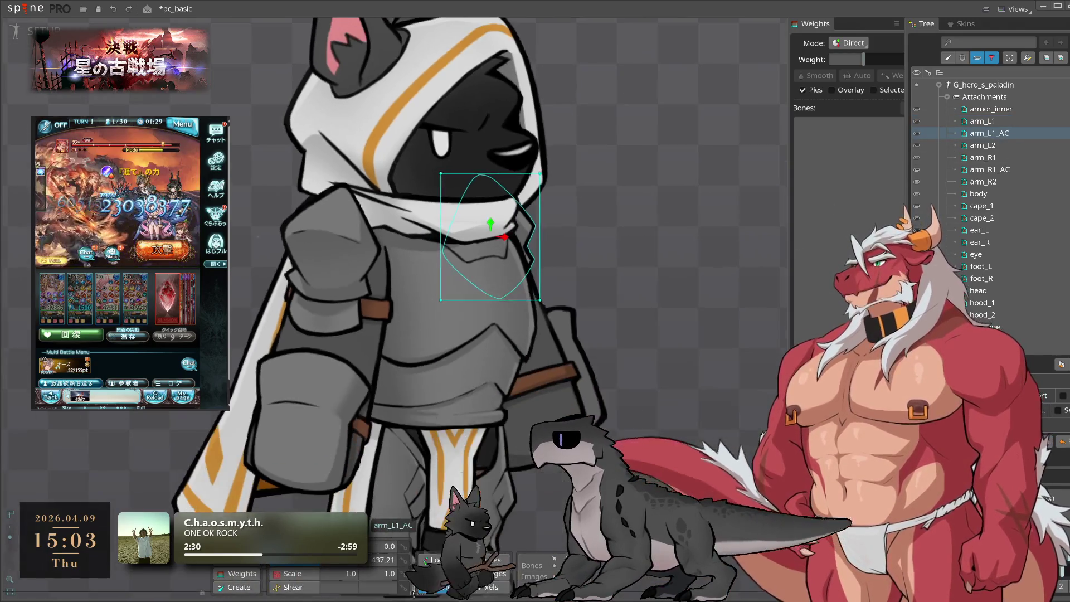
{"action": "left_click", "coordinate": [992, 441]}
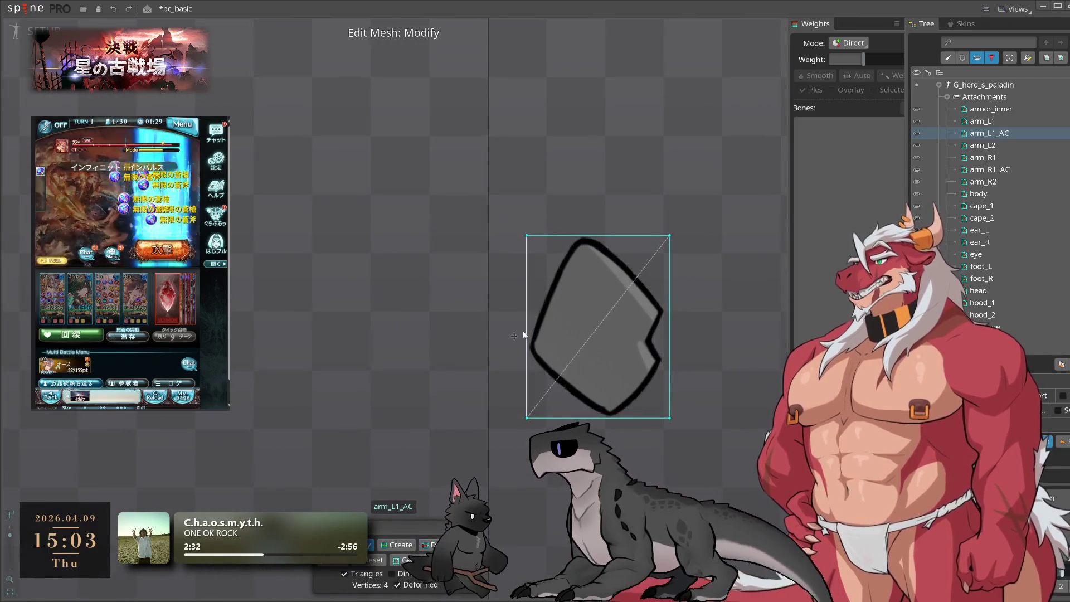
{"action": "left_click", "coordinate": [527, 326]}
{"action": "left_click", "coordinate": [557, 254]}
{"action": "left_click", "coordinate": [526, 373]}
{"action": "left_click", "coordinate": [597, 417]}
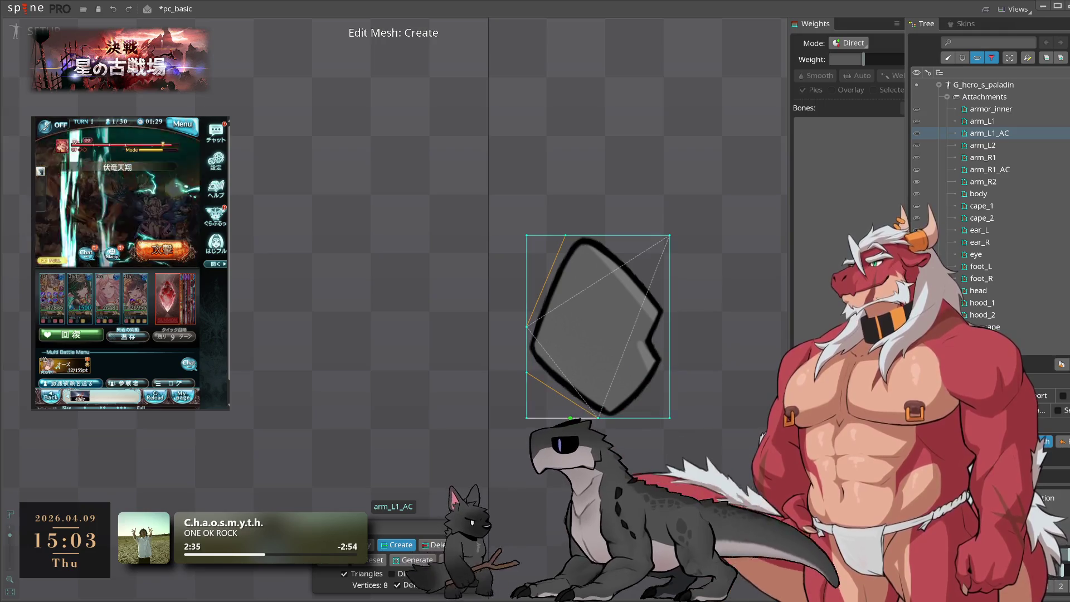
{"action": "left_click", "coordinate": [528, 236]}
- Finish the arm_L1_AC hull with top, right and lower-right vertices, drop the top-right corner, and exit Edit Mesh
{"action": "key", "text": "m"}
{"action": "left_click", "coordinate": [607, 236]}
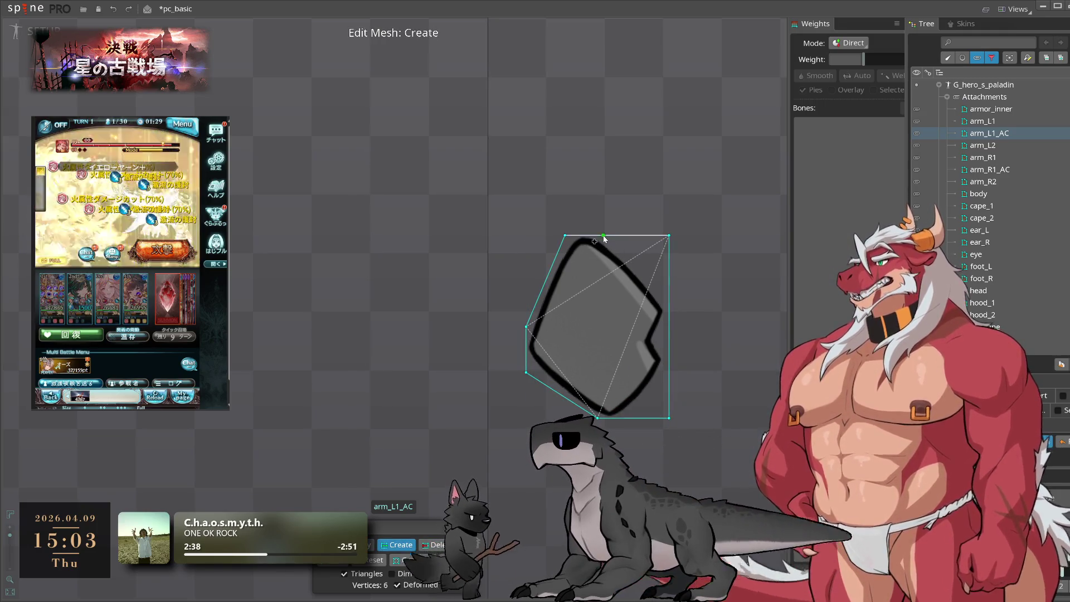
{"action": "left_click", "coordinate": [602, 235]}
{"action": "left_click", "coordinate": [669, 295]}
{"action": "key", "text": "d"}
{"action": "left_click", "coordinate": [669, 236]}
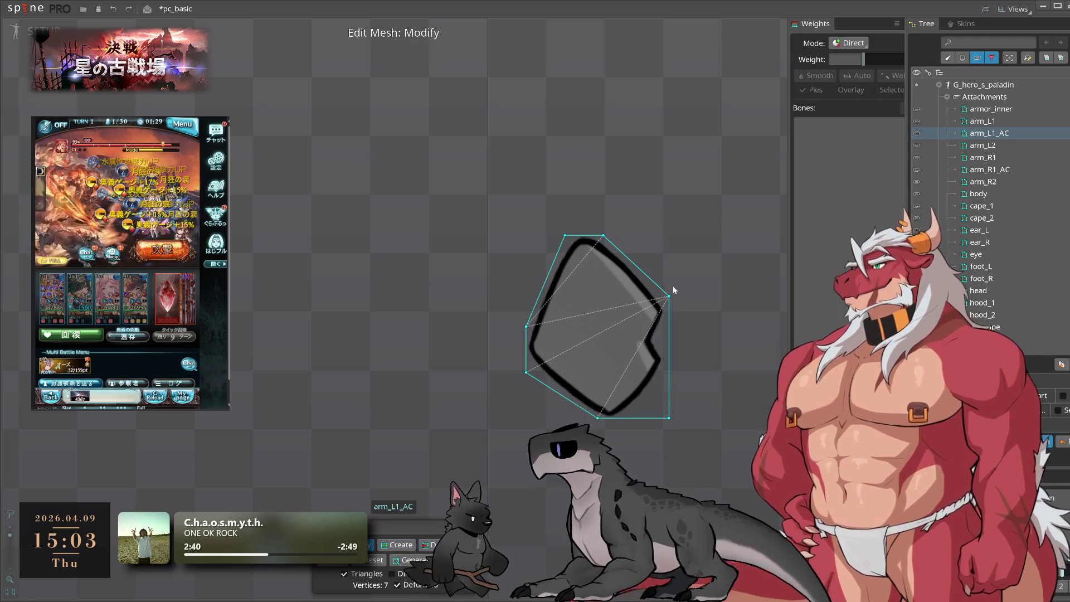
{"action": "key", "text": "c"}
{"action": "left_click_drag", "start_coordinate": [672, 299], "coordinate": [672, 312]}
{"action": "left_click", "coordinate": [646, 409]}
{"action": "left_click", "coordinate": [668, 364]}
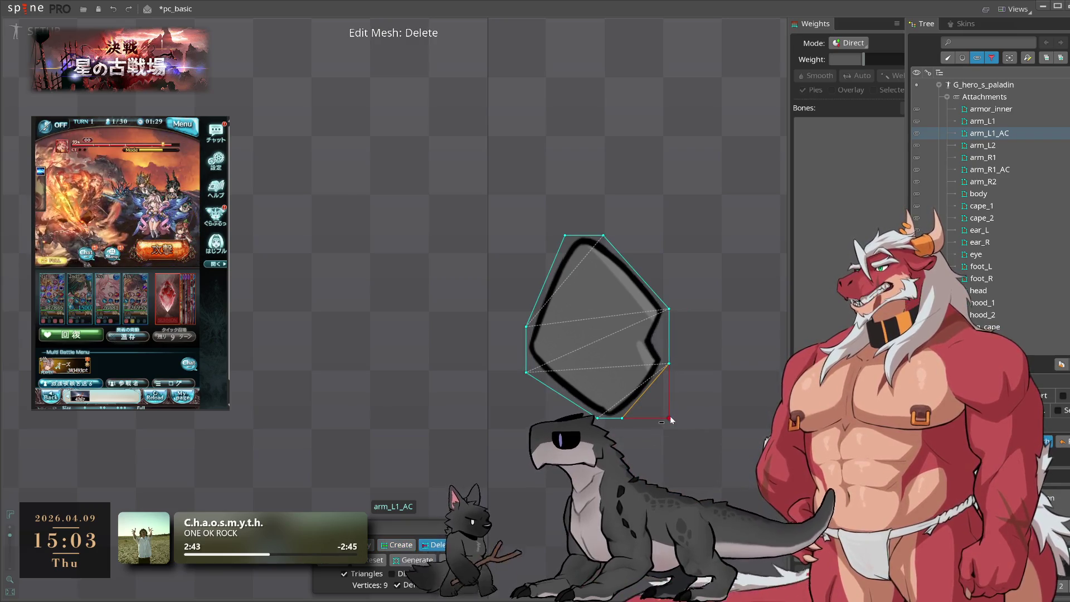
{"action": "key", "text": "Escape"}
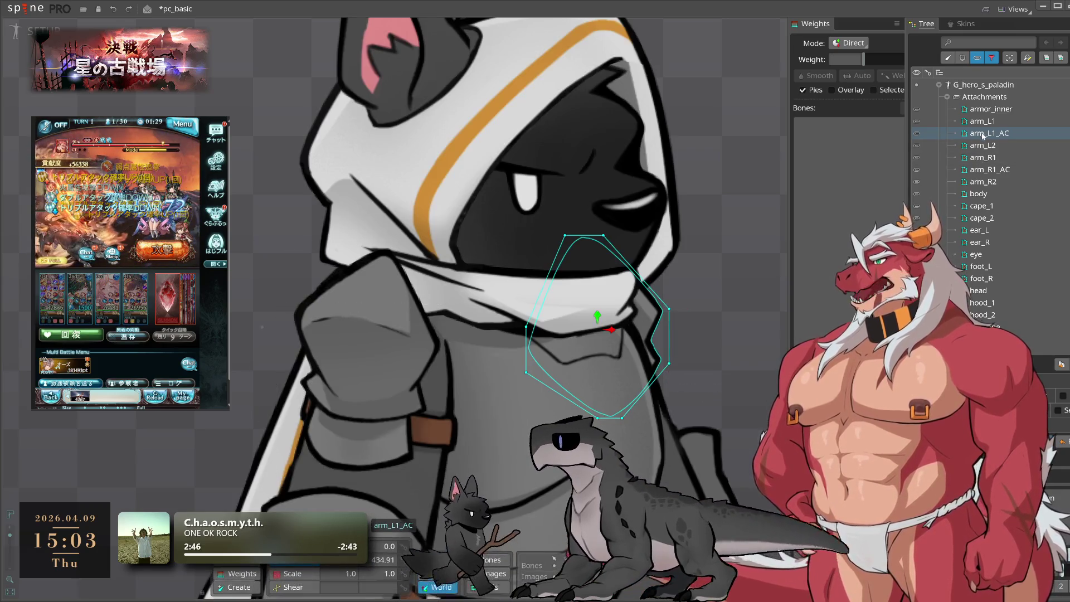
{"action": "left_click", "coordinate": [983, 145]}
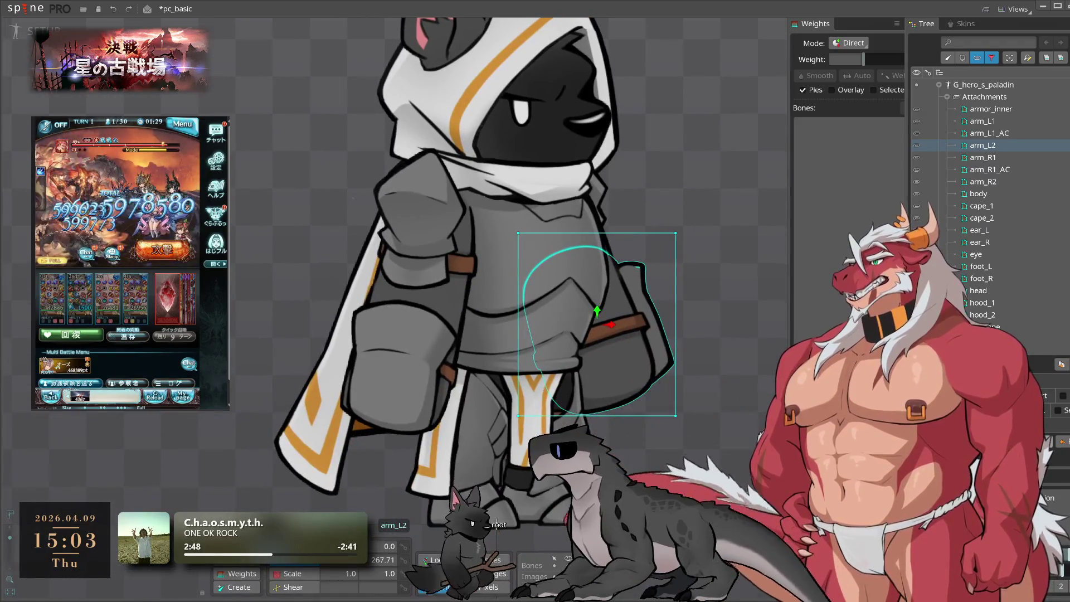
- Trace hull vertices around arm_L2 and delete its leftover top-right and bottom corners
{"action": "left_click", "coordinate": [517, 302]}
{"action": "left_click", "coordinate": [544, 428]}
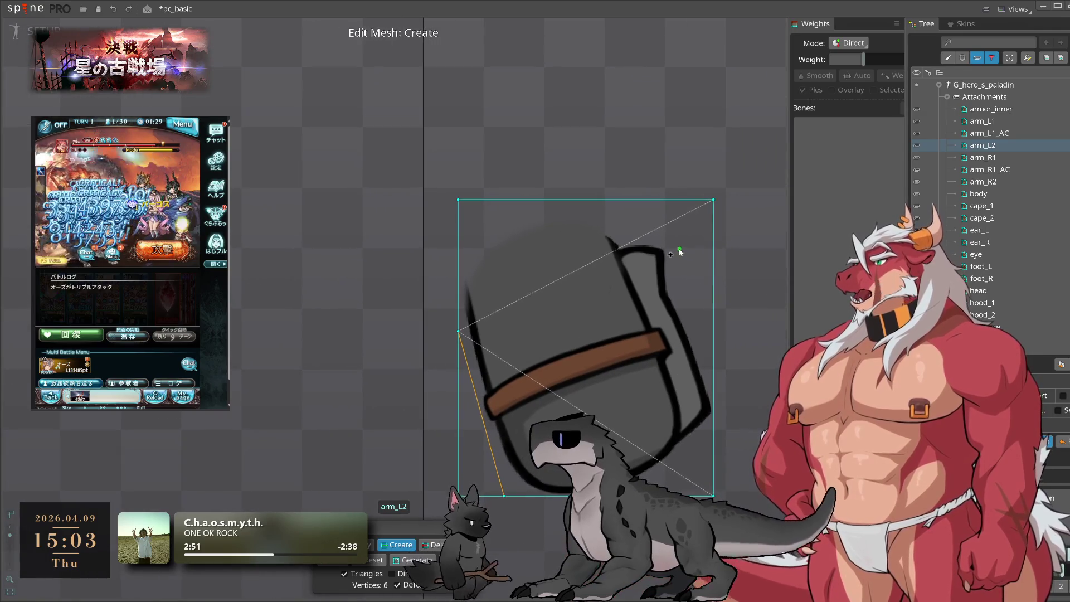
{"action": "left_click", "coordinate": [585, 199]}
{"action": "left_click", "coordinate": [674, 246]}
{"action": "left_click", "coordinate": [670, 293]}
{"action": "left_click", "coordinate": [714, 386]}
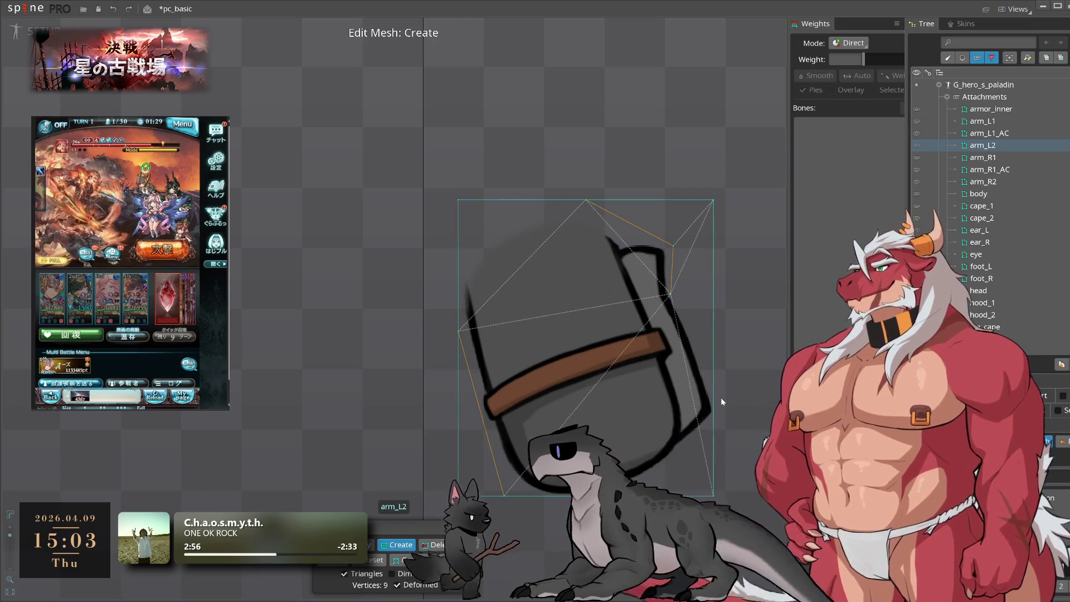
{"action": "left_click", "coordinate": [713, 441]}
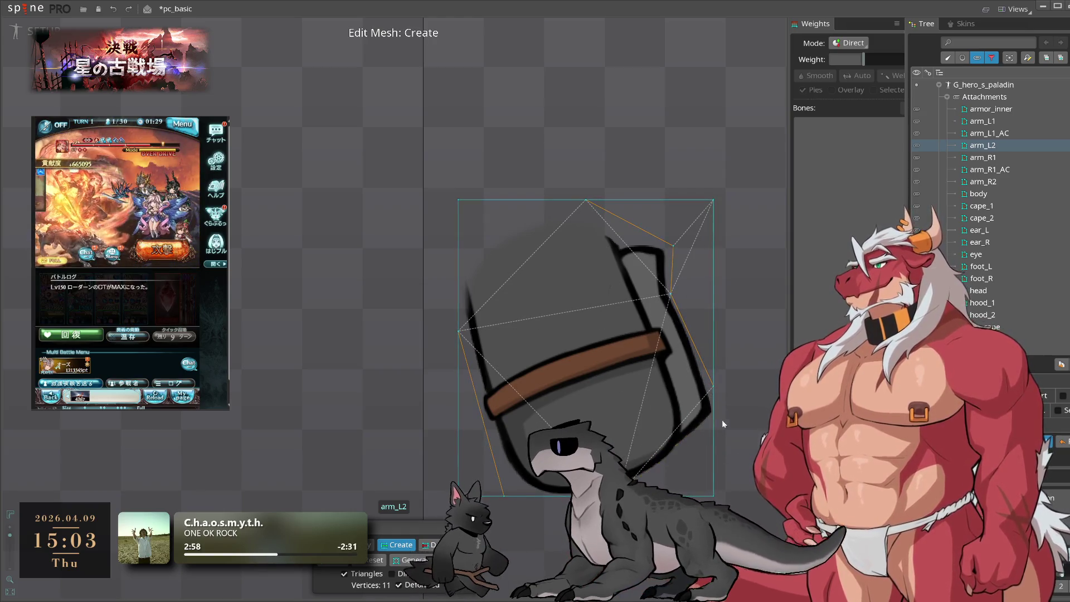
{"action": "left_click", "coordinate": [632, 484]}
{"action": "left_click", "coordinate": [432, 544]}
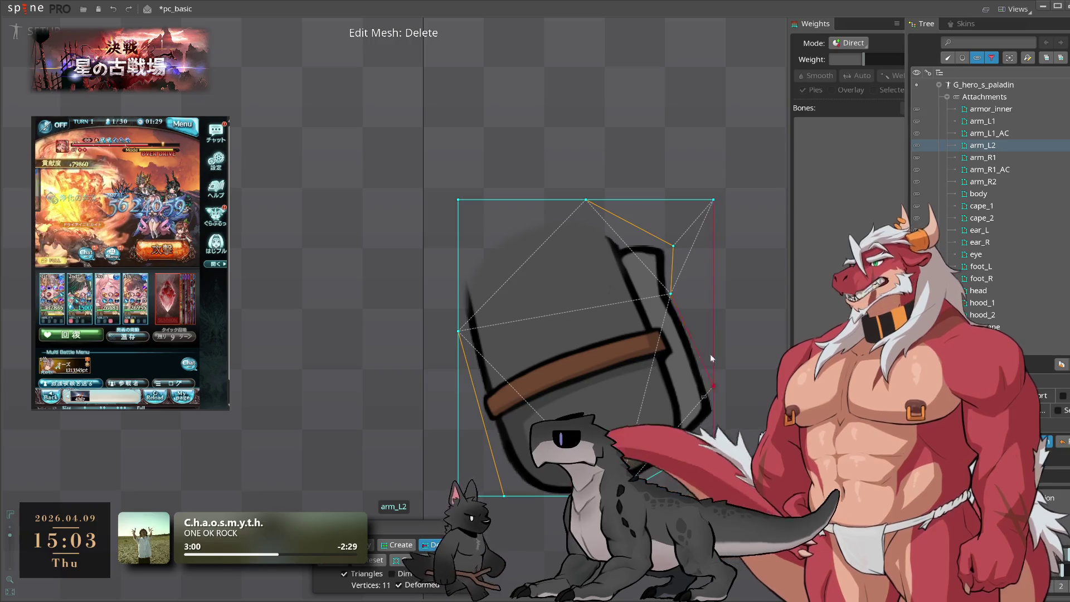
{"action": "left_click", "coordinate": [713, 199]}
{"action": "left_click", "coordinate": [557, 493]}
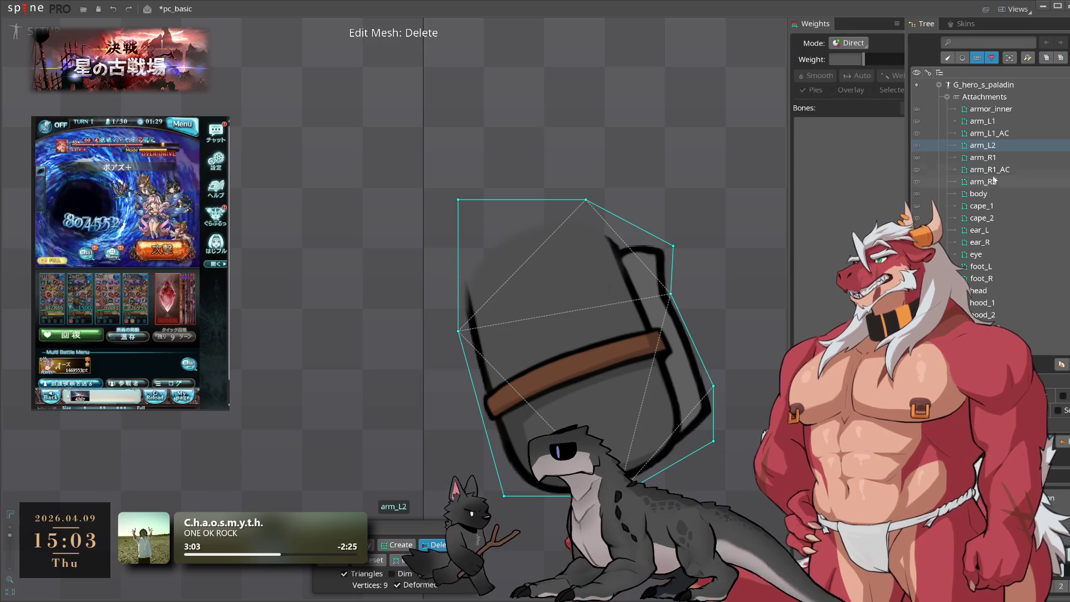
- Start an arm_R1 mesh with hull vertices down its left and right sides, removing the top-left corner
{"action": "left_click", "coordinate": [983, 157]}
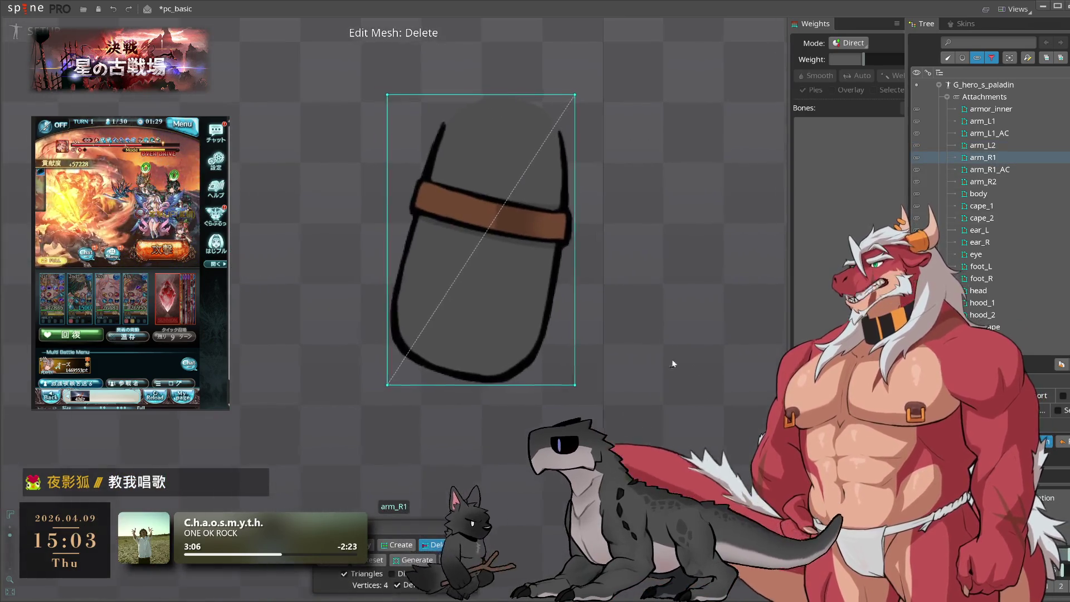
{"action": "left_click", "coordinate": [345, 544]}
{"action": "left_click", "coordinate": [480, 379]}
{"action": "left_click", "coordinate": [526, 196]}
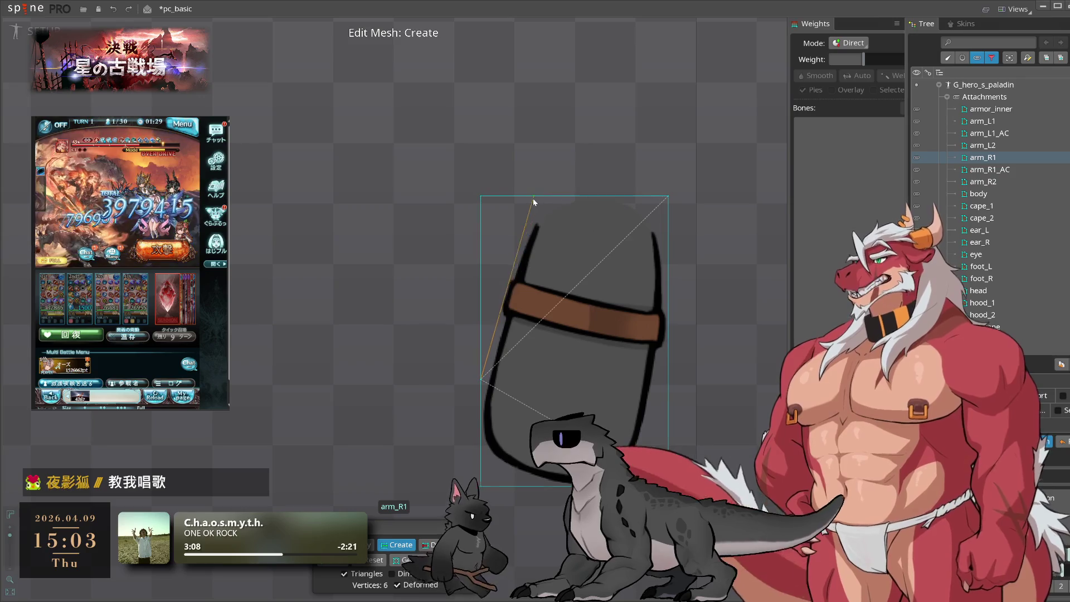
{"action": "left_click", "coordinate": [481, 196]}
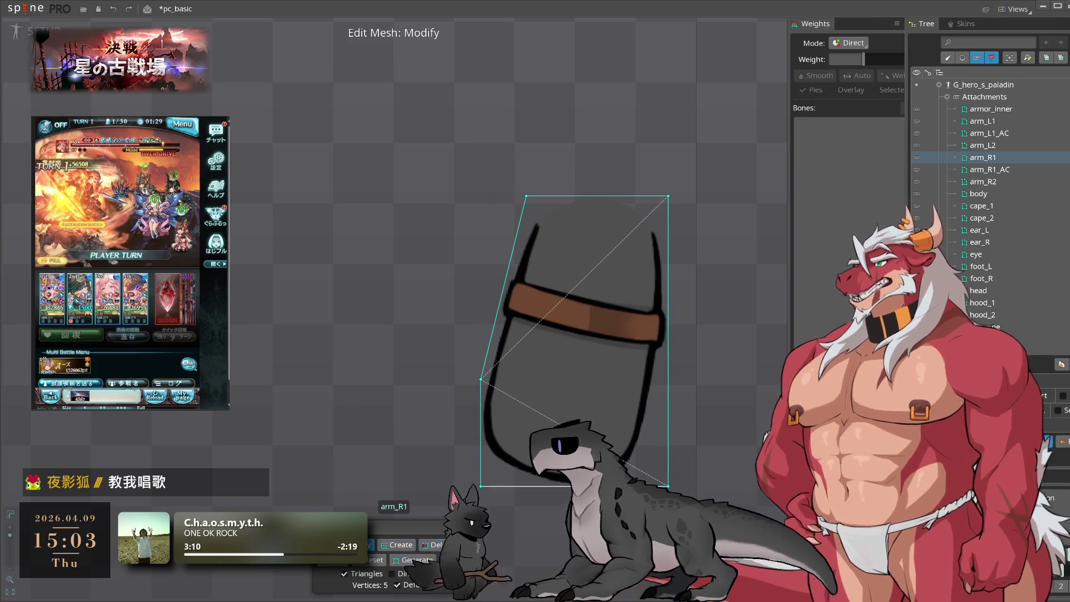
{"action": "left_click", "coordinate": [668, 341]}
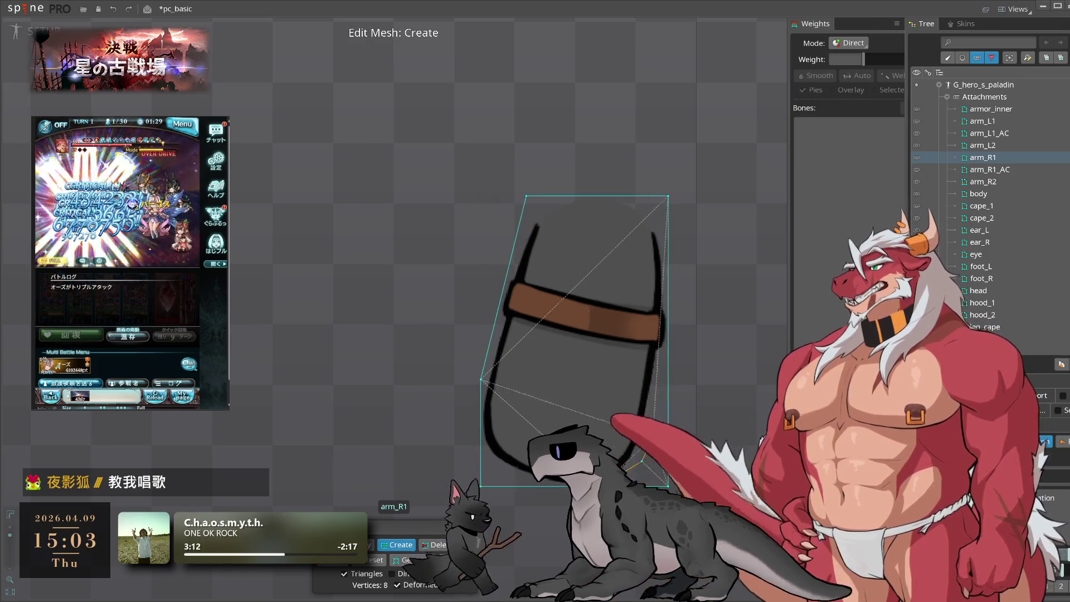
{"action": "left_click", "coordinate": [642, 462]}
{"action": "left_click", "coordinate": [642, 371]}
- Close the arm_R1 hull around its bottom, leaving eight hull vertices after deleting leftover corners
{"action": "left_click", "coordinate": [480, 456]}
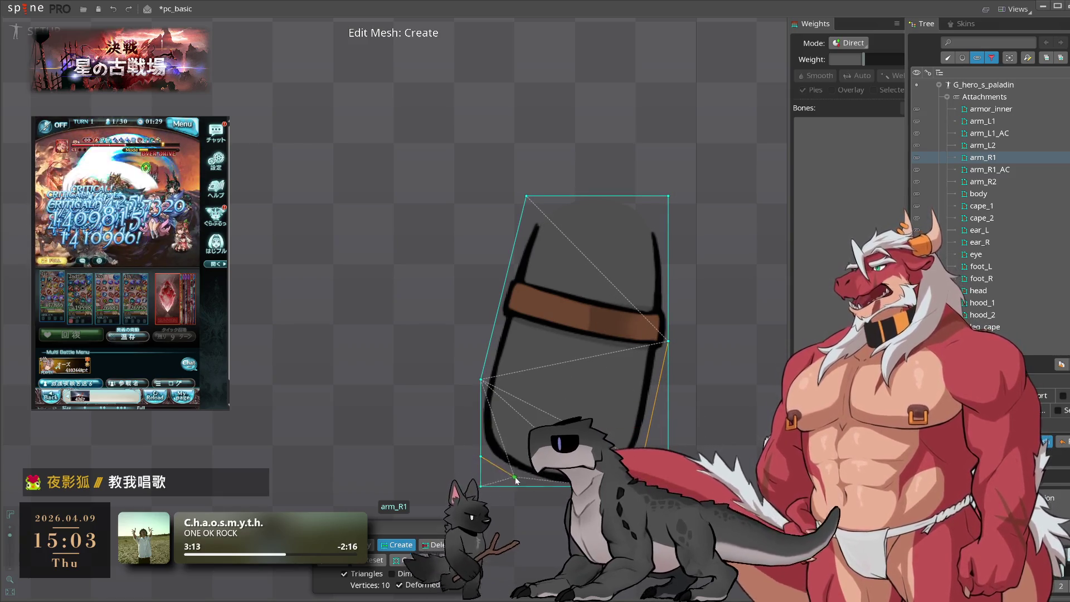
{"action": "left_click", "coordinate": [540, 486]}
{"action": "left_click", "coordinate": [480, 456]}
{"action": "left_click", "coordinate": [540, 485]}
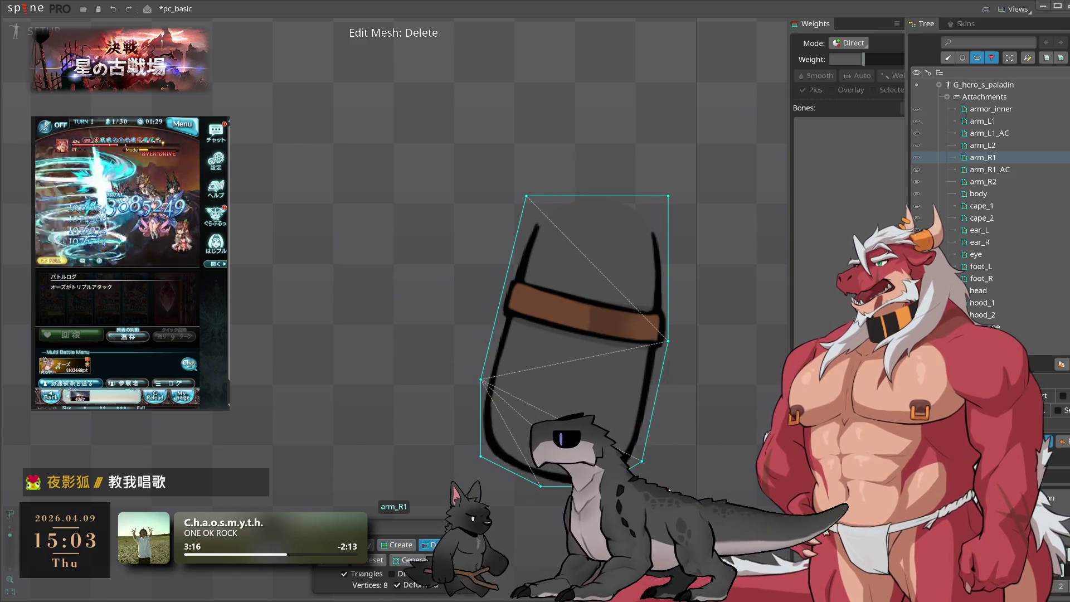
{"action": "left_click_drag", "start_coordinate": [652, 468], "coordinate": [700, 464]}
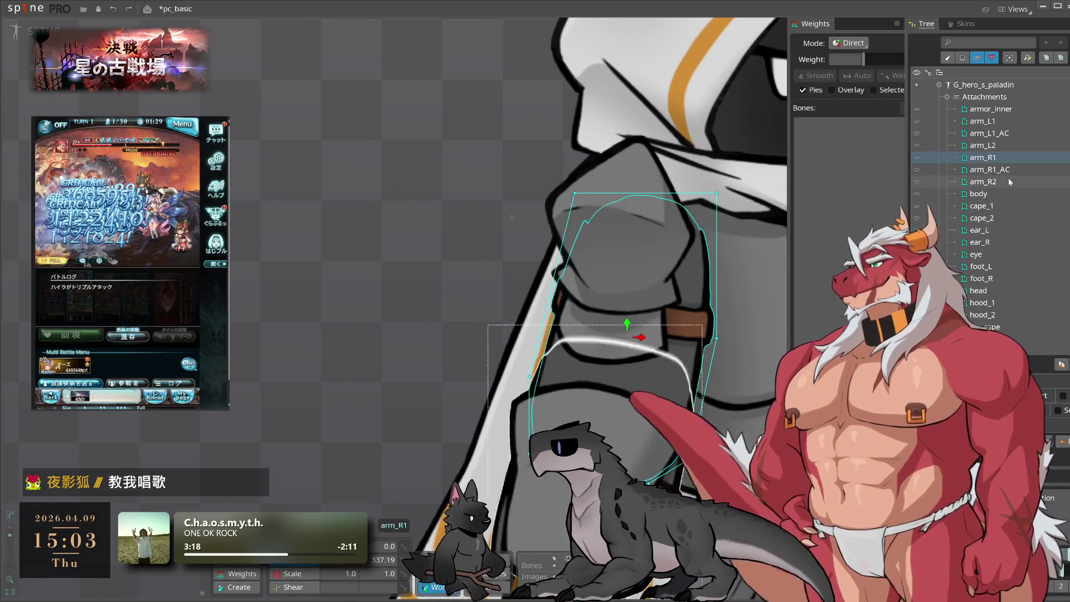
{"action": "left_click", "coordinate": [997, 170]}
{"action": "scroll", "coordinate": [475, 289], "scroll_direction": "down", "scroll_amount": 3}
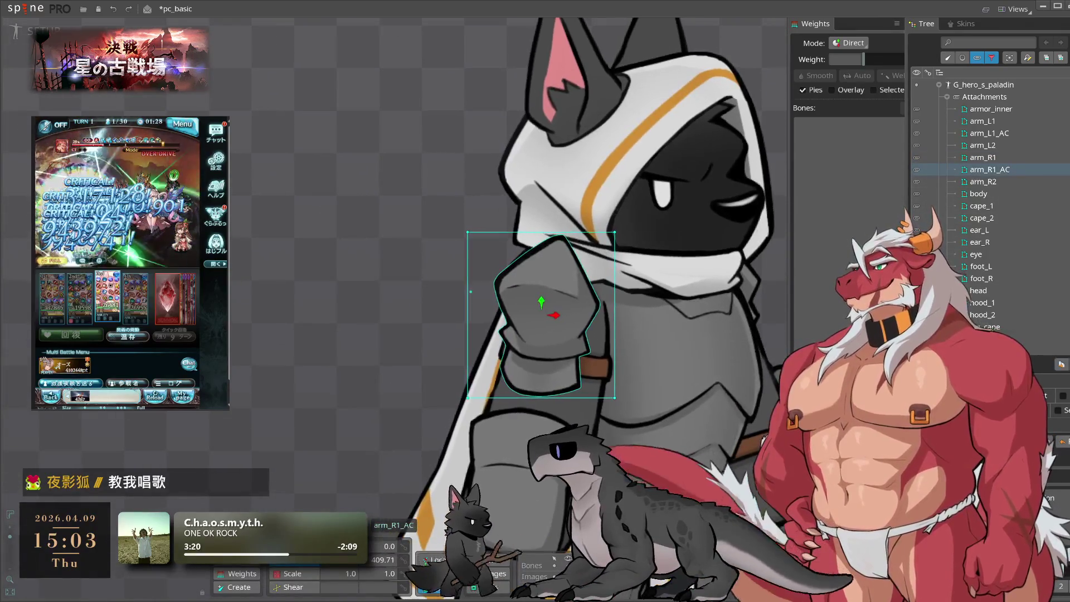
- Begin the arm_R1_AC hull with vertices across its upper-left edge and down the left side
{"action": "left_click", "coordinate": [1044, 441]}
{"action": "scroll", "coordinate": [482, 345], "scroll_direction": "up", "scroll_amount": 2}
{"action": "left_click", "coordinate": [348, 545]}
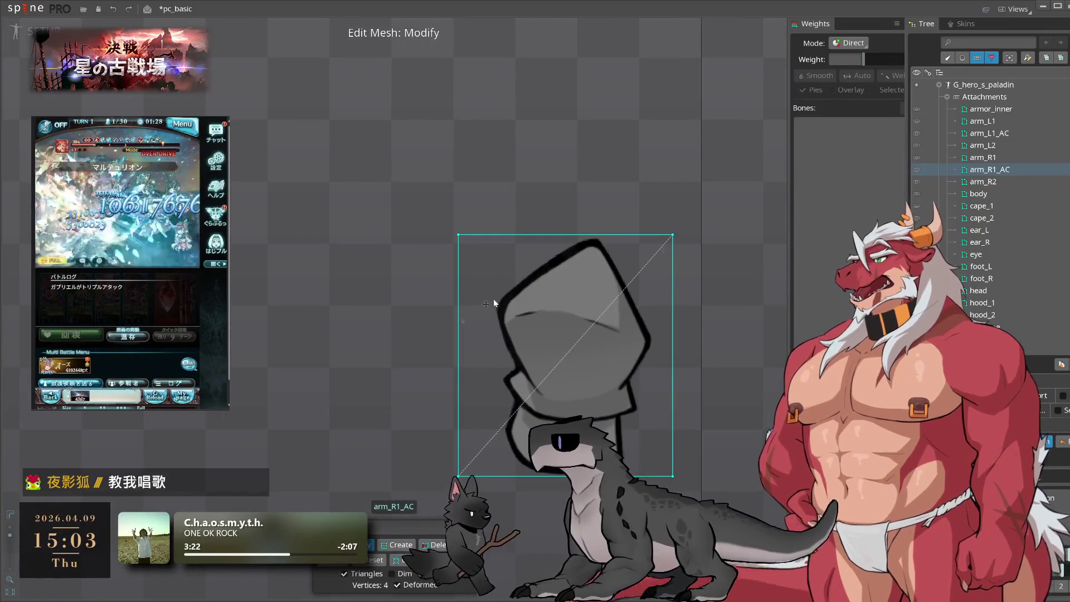
{"action": "left_click", "coordinate": [396, 545]}
{"action": "left_click", "coordinate": [489, 301]}
{"action": "left_click", "coordinate": [564, 245]}
{"action": "left_click_drag", "start_coordinate": [565, 245], "coordinate": [574, 235]}
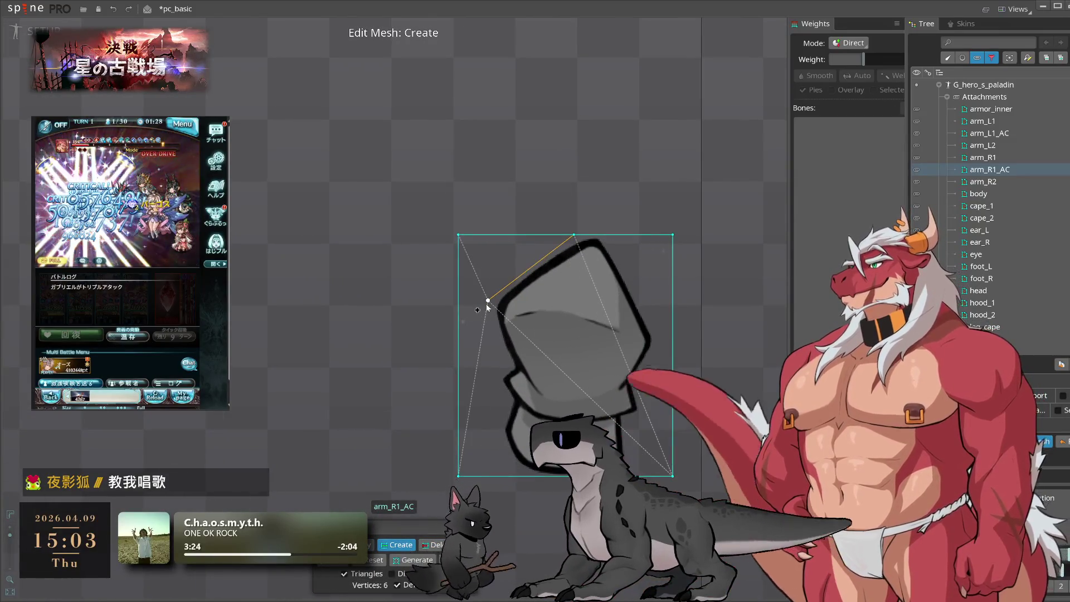
{"action": "left_click", "coordinate": [500, 368]}
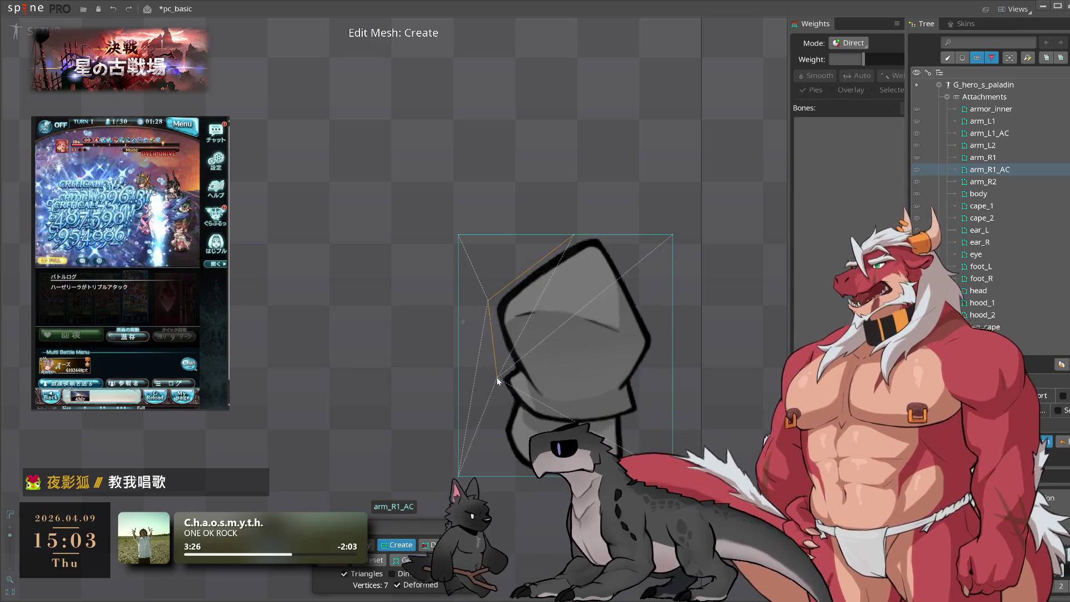
- Continue the arm_R1_AC hull along the lower left, across the bottom and up the right side
{"action": "left_click", "coordinate": [497, 425]}
{"action": "left_click", "coordinate": [517, 475]}
{"action": "left_click", "coordinate": [633, 475]}
{"action": "left_click", "coordinate": [648, 401]}
{"action": "left_click", "coordinate": [658, 340]}
{"action": "left_click", "coordinate": [649, 309]}
{"action": "left_click_drag", "start_coordinate": [649, 309], "coordinate": [610, 235]}
- Delete the three leftover corners and refine arm_R1_AC into a 13-vertex mesh with interior points
{"action": "left_click", "coordinate": [438, 544]}
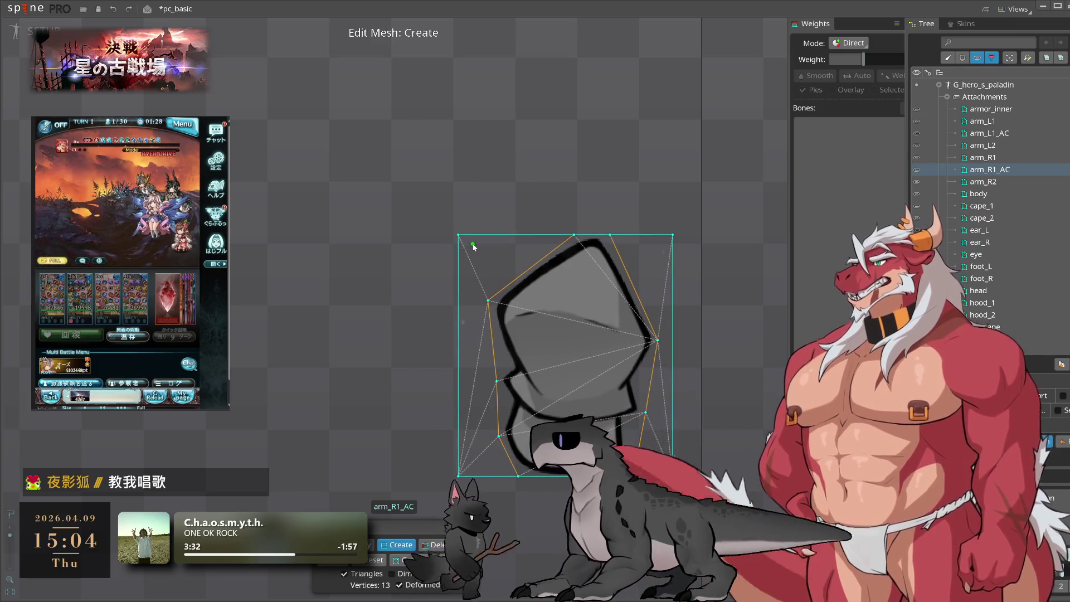
{"action": "left_click", "coordinate": [458, 235]}
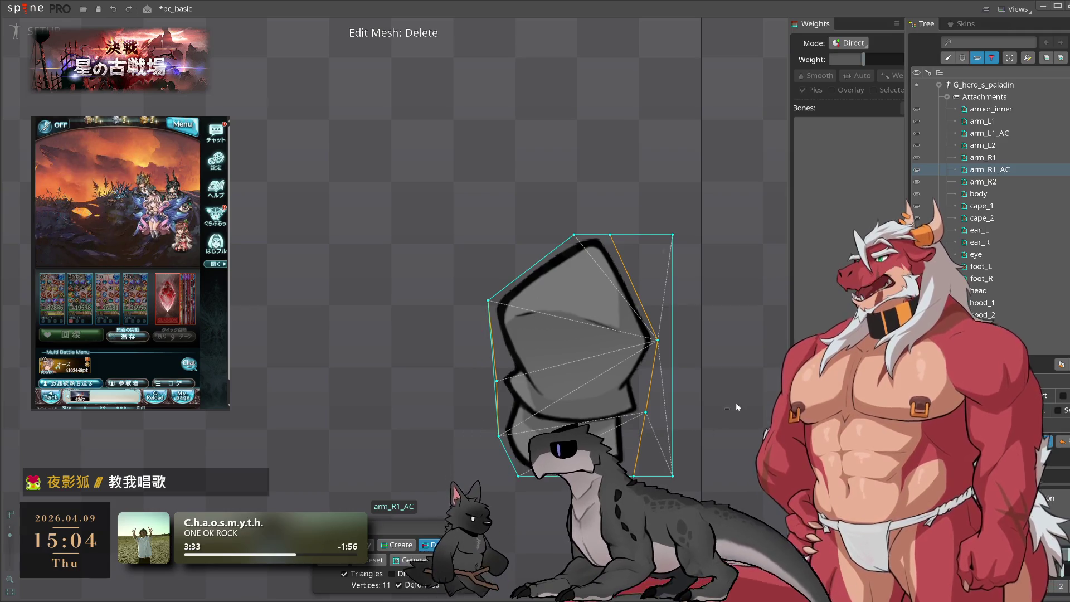
{"action": "left_click", "coordinate": [673, 475]}
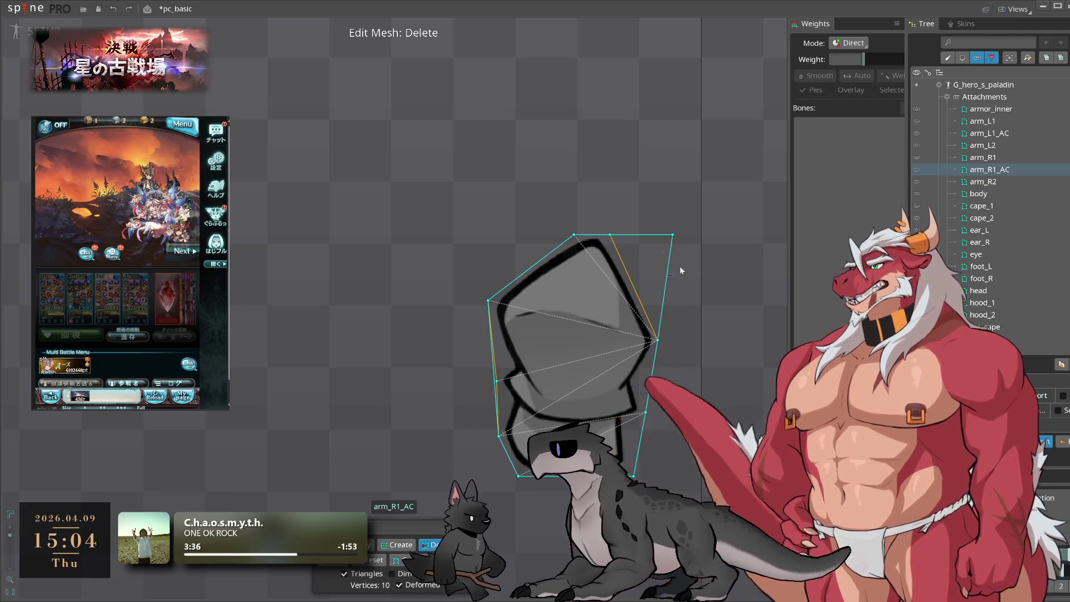
{"action": "left_click", "coordinate": [672, 234]}
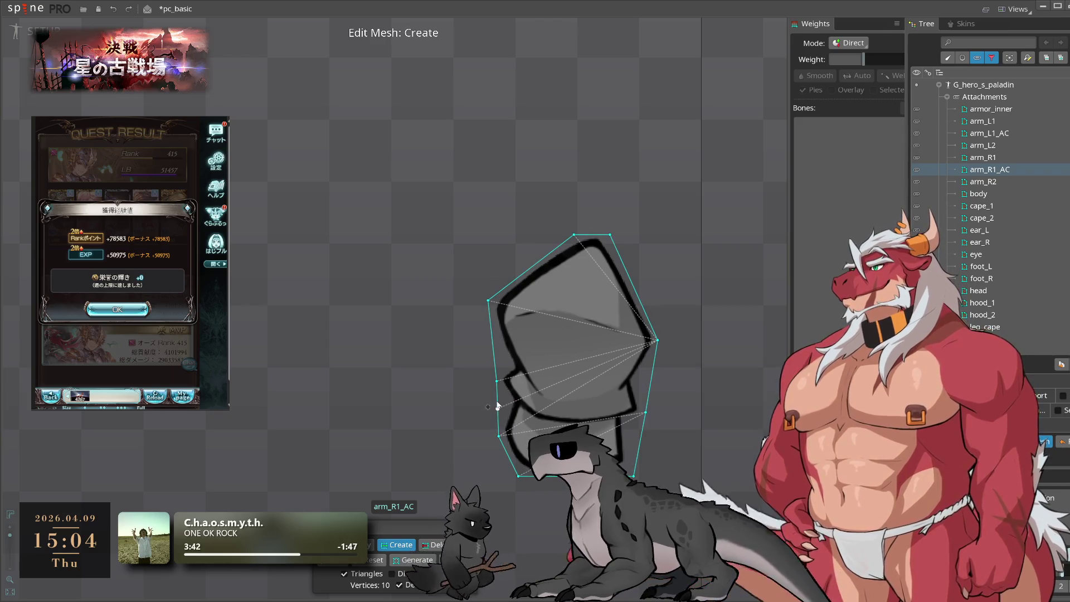
{"action": "scroll", "coordinate": [498, 362], "scroll_direction": "up", "scroll_amount": 2}
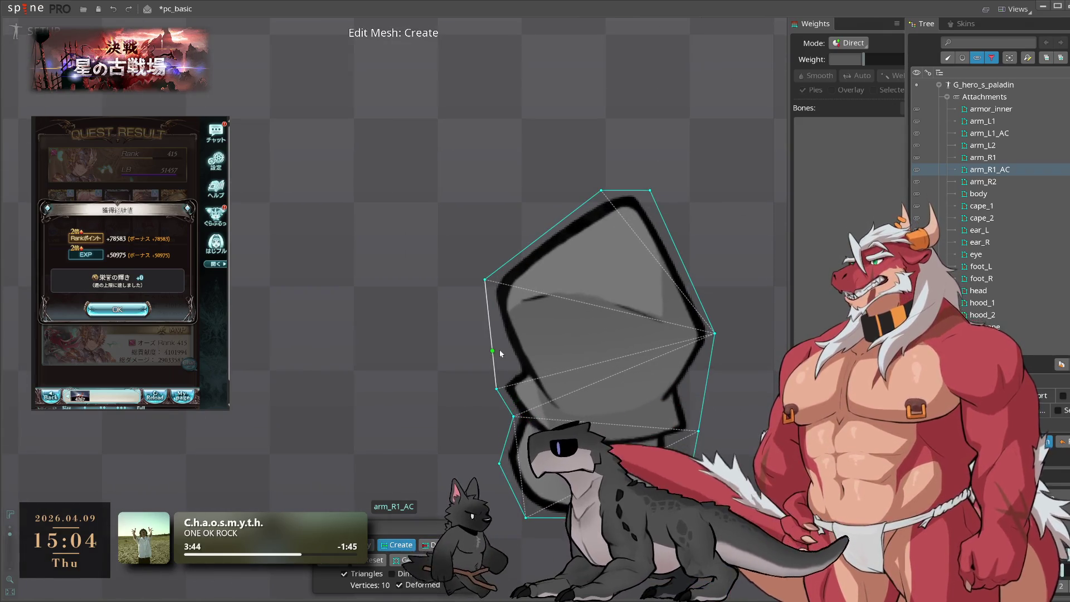
{"action": "left_click", "coordinate": [514, 369]}
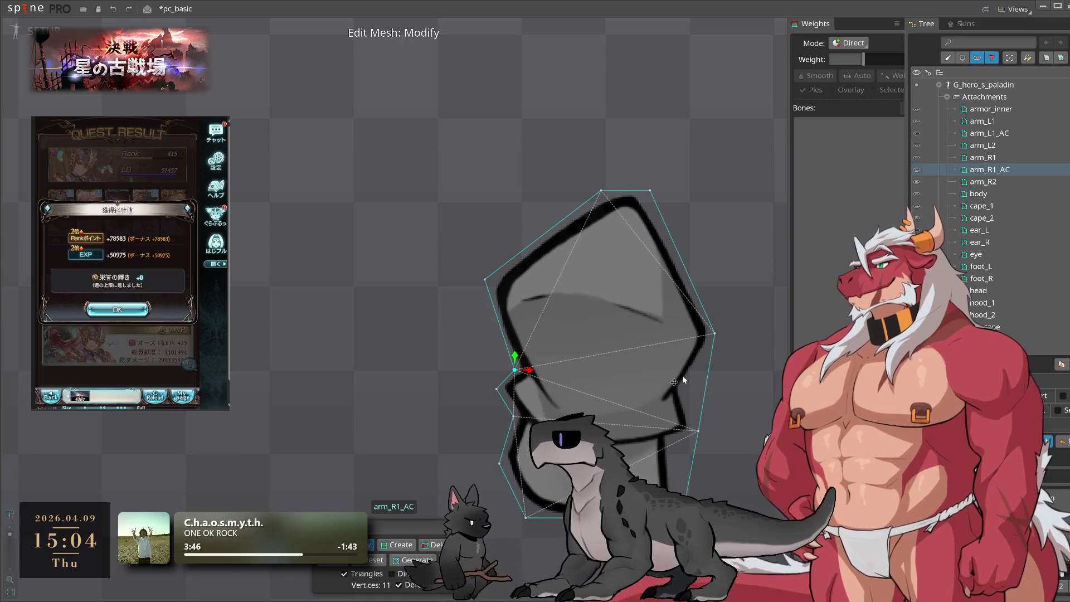
{"action": "left_click_drag", "start_coordinate": [705, 392], "coordinate": [688, 390]}
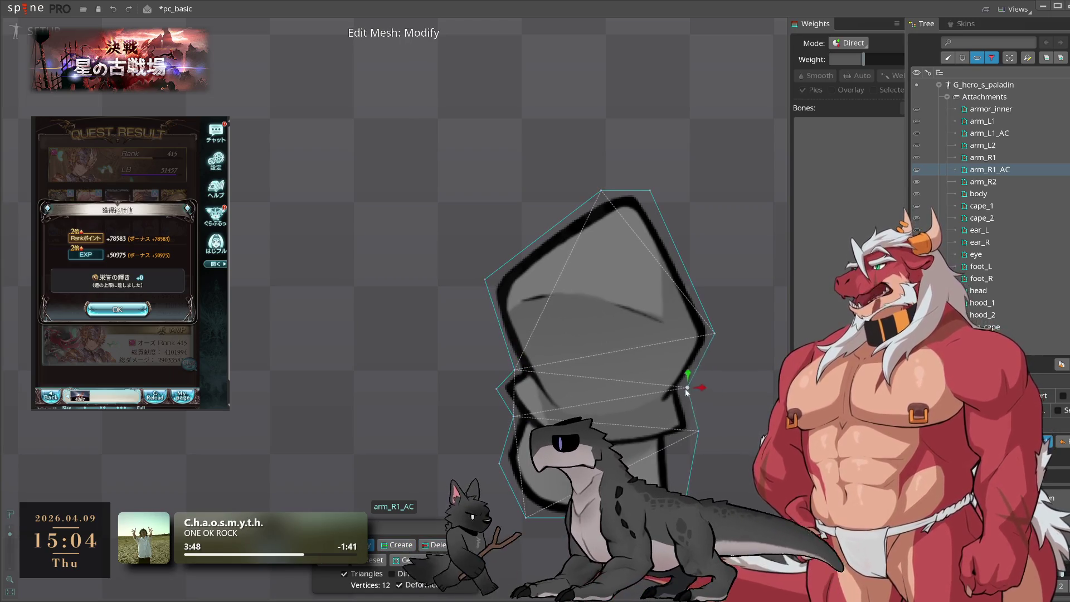
{"action": "left_click", "coordinate": [397, 545]}
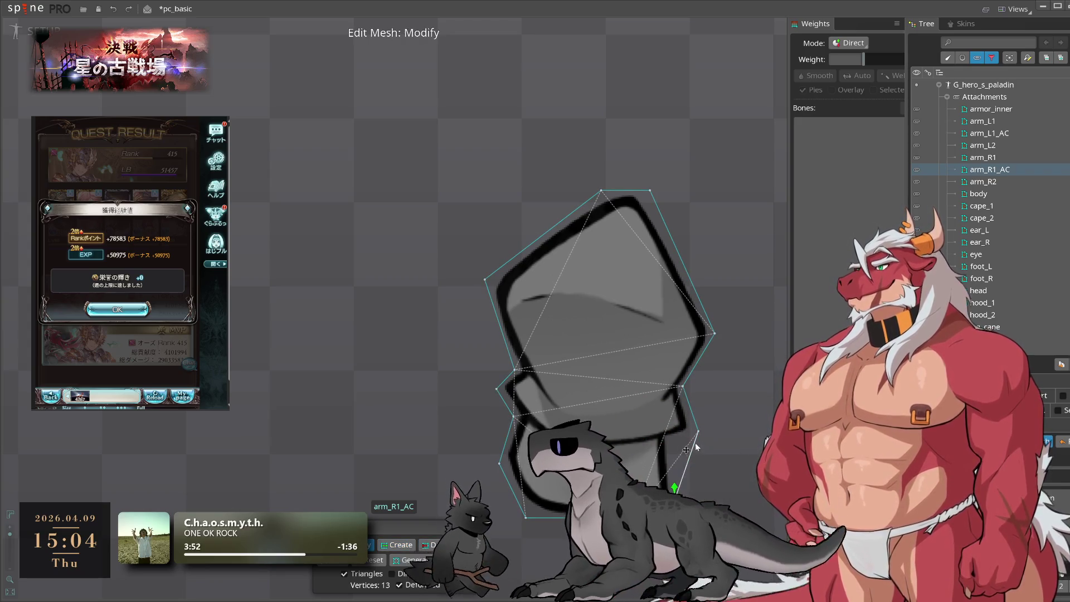
{"action": "left_click", "coordinate": [498, 386]}
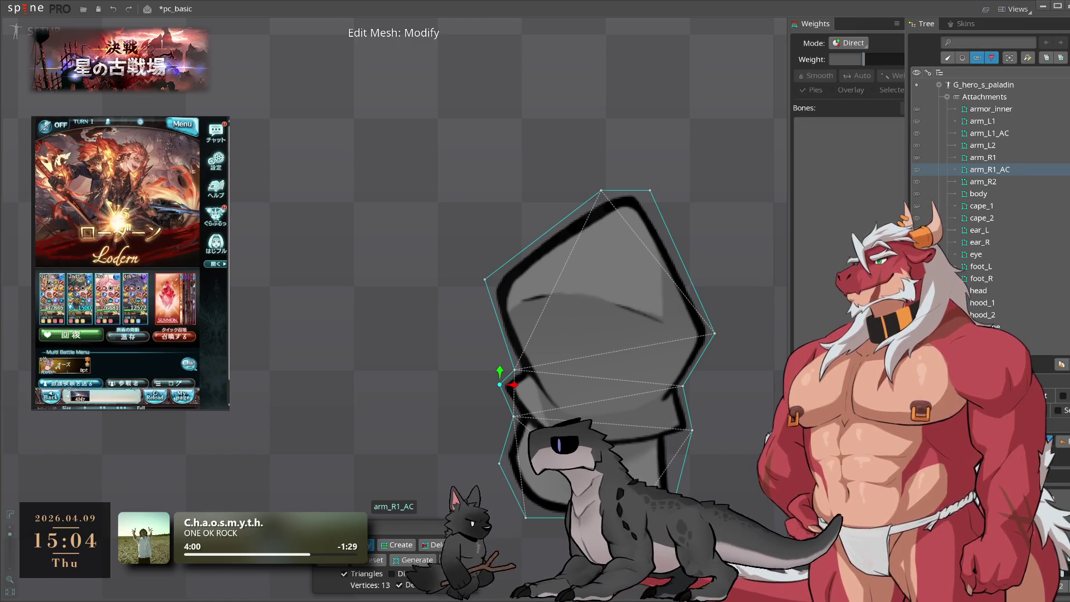
{"action": "left_click_drag", "start_coordinate": [464, 429], "coordinate": [467, 371]}
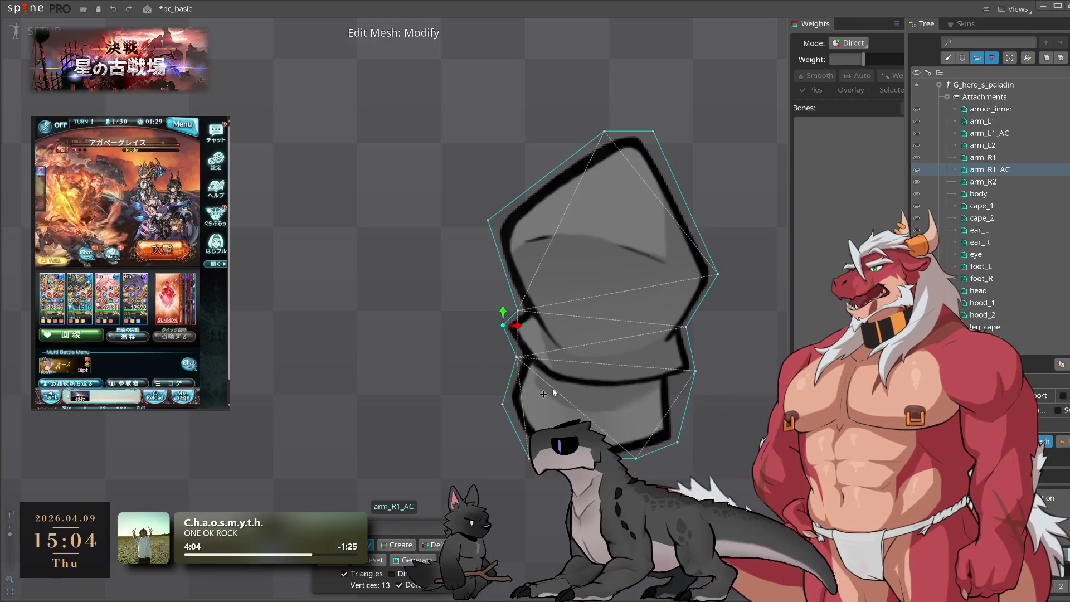
{"action": "double_click", "coordinate": [983, 181]}
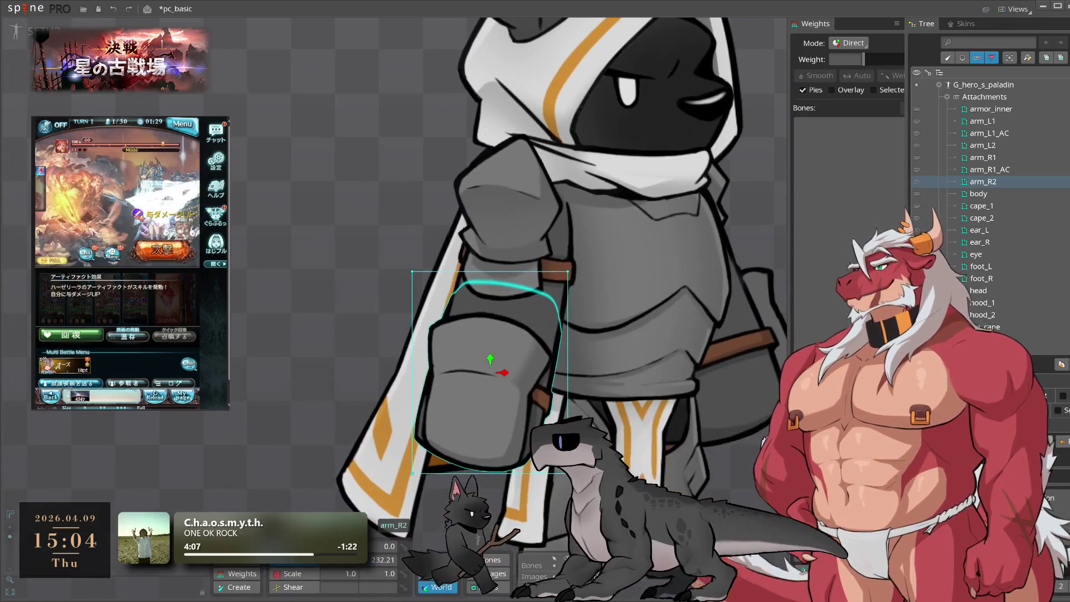
- Trace a 7-vertex mesh hull around the arm_R2 arm guard, then select the body attachment
{"action": "left_click", "coordinate": [1047, 442]}
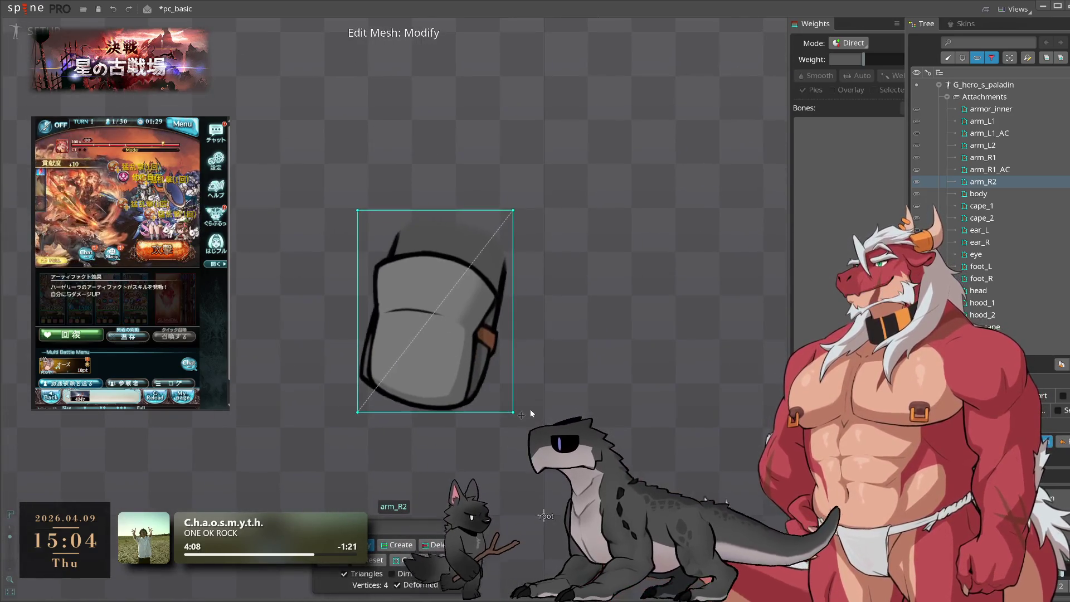
{"action": "scroll", "coordinate": [441, 372], "scroll_direction": "up", "scroll_amount": 2}
{"action": "key", "text": "c"}
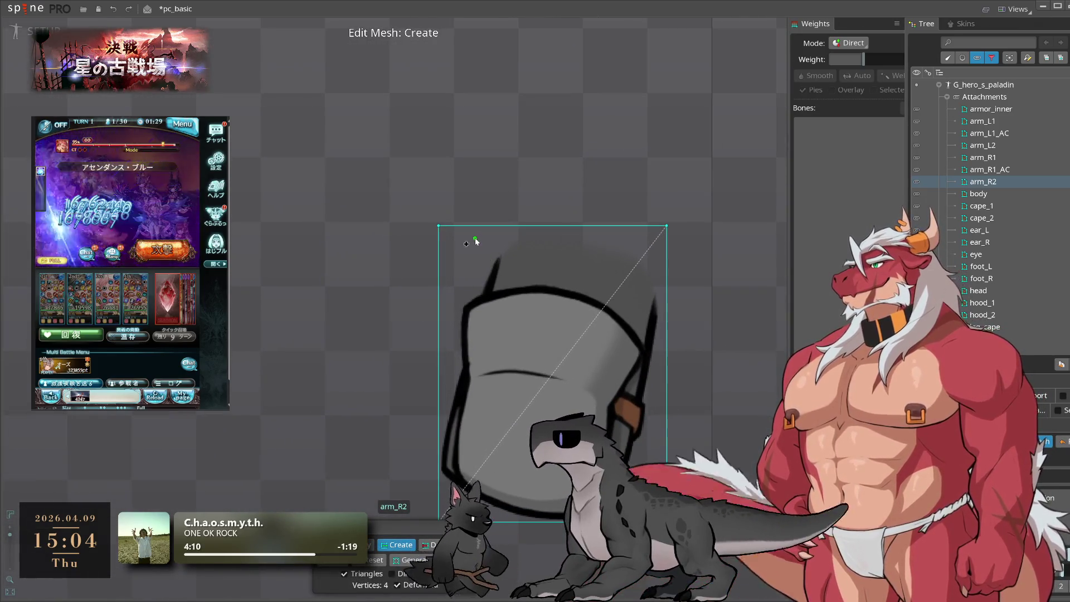
{"action": "left_click", "coordinate": [472, 225]}
{"action": "left_click", "coordinate": [440, 413]}
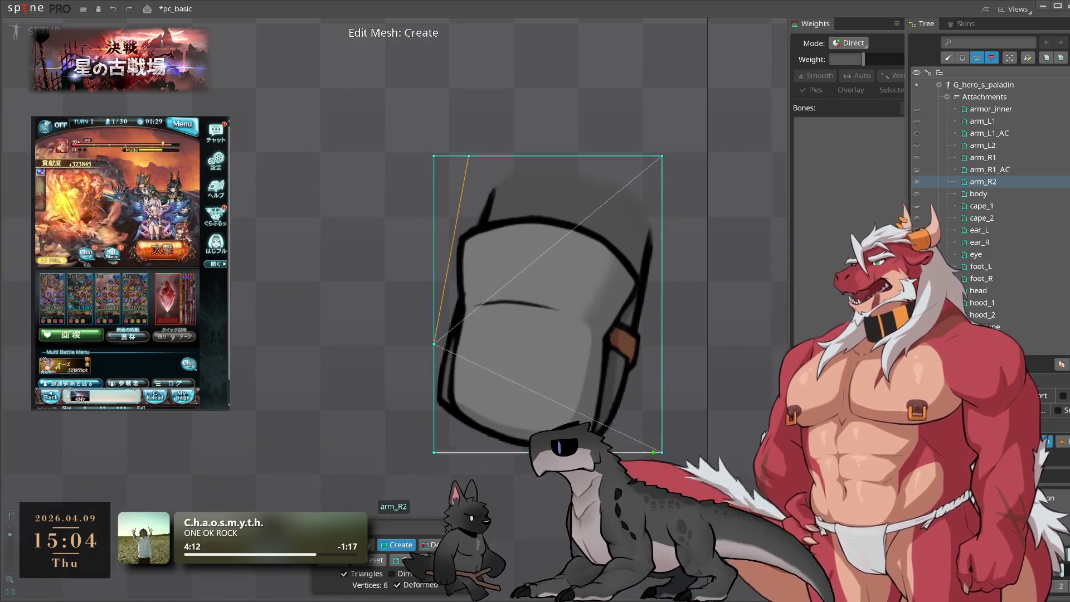
{"action": "left_click", "coordinate": [627, 451]}
{"action": "left_click", "coordinate": [662, 268]}
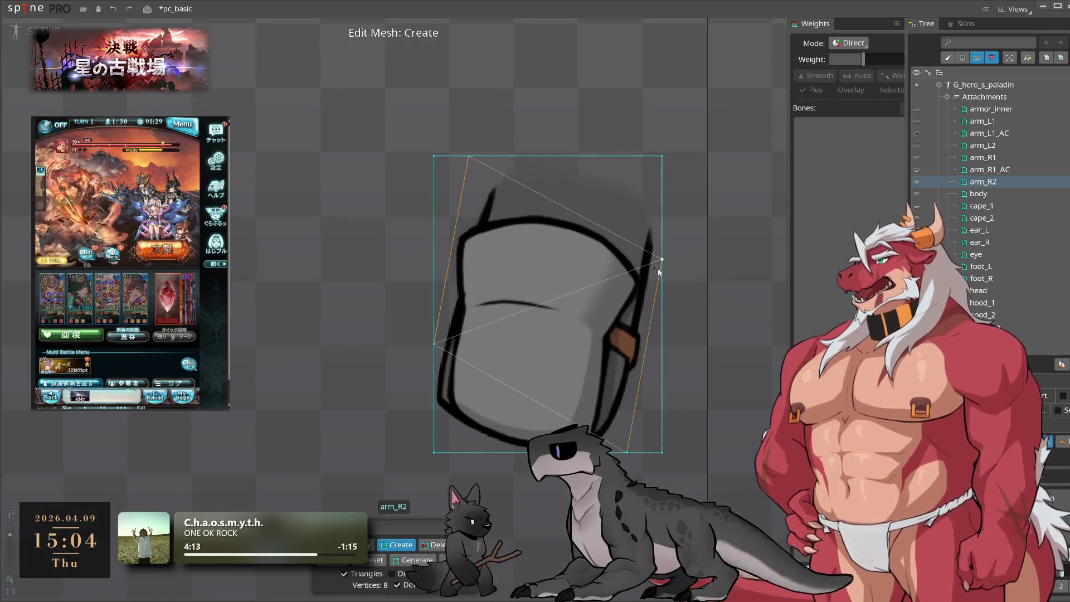
{"action": "left_click_drag", "start_coordinate": [491, 455], "coordinate": [466, 461]}
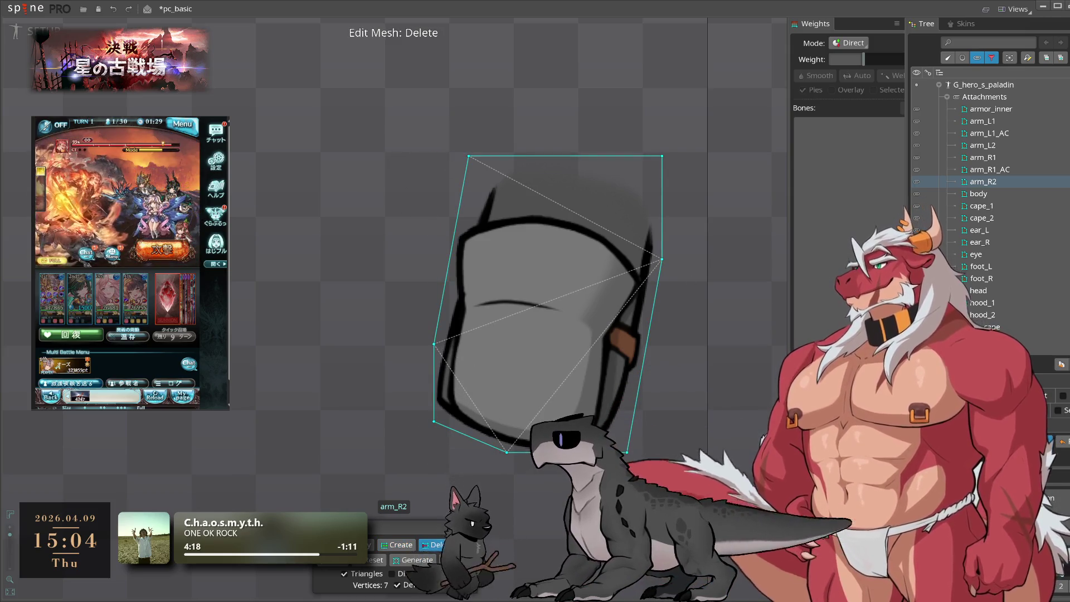
{"action": "scroll", "coordinate": [535, 300], "scroll_direction": "up", "scroll_amount": 5}
{"action": "left_click", "coordinate": [523, 279]}
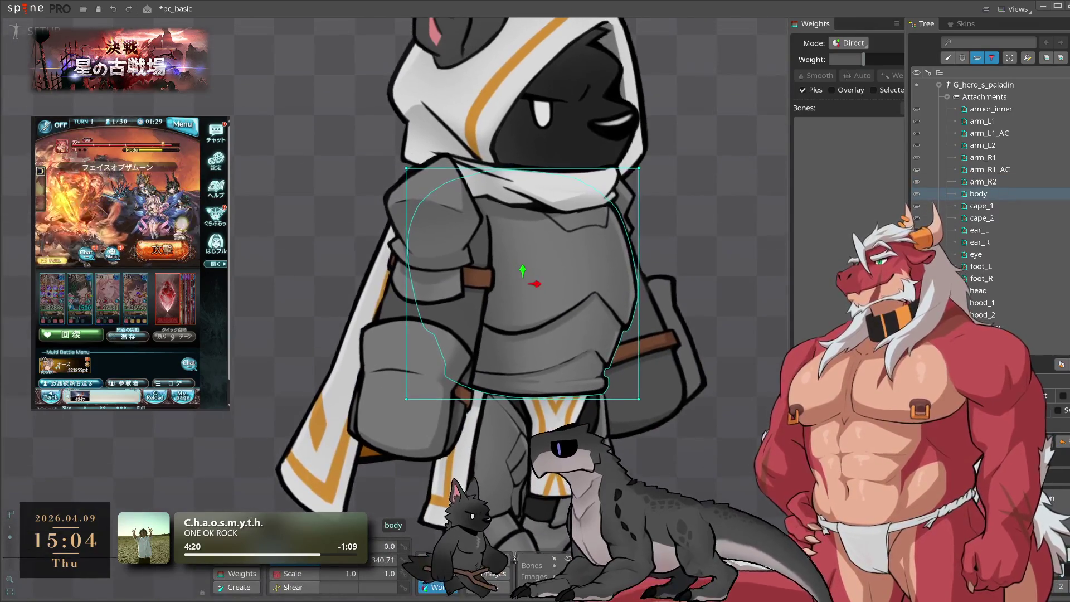
- Place hull vertices around the body armour's left, top, right and lower-right edges
{"action": "left_click", "coordinate": [1031, 441]}
{"action": "scroll", "coordinate": [476, 375], "scroll_direction": "up", "scroll_amount": 2}
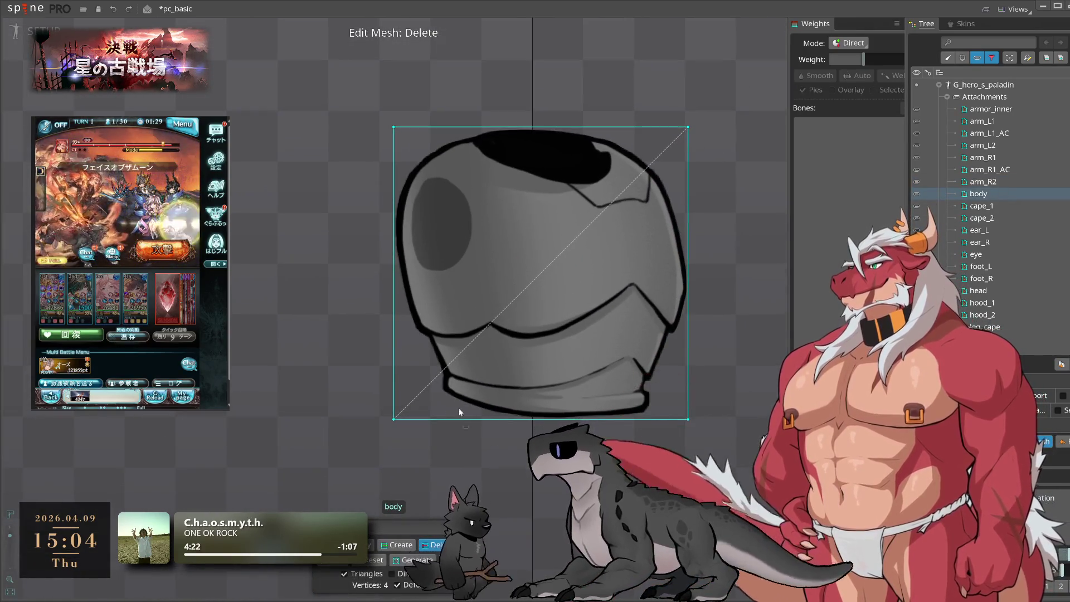
{"action": "left_click", "coordinate": [393, 248]}
{"action": "left_click", "coordinate": [426, 385]}
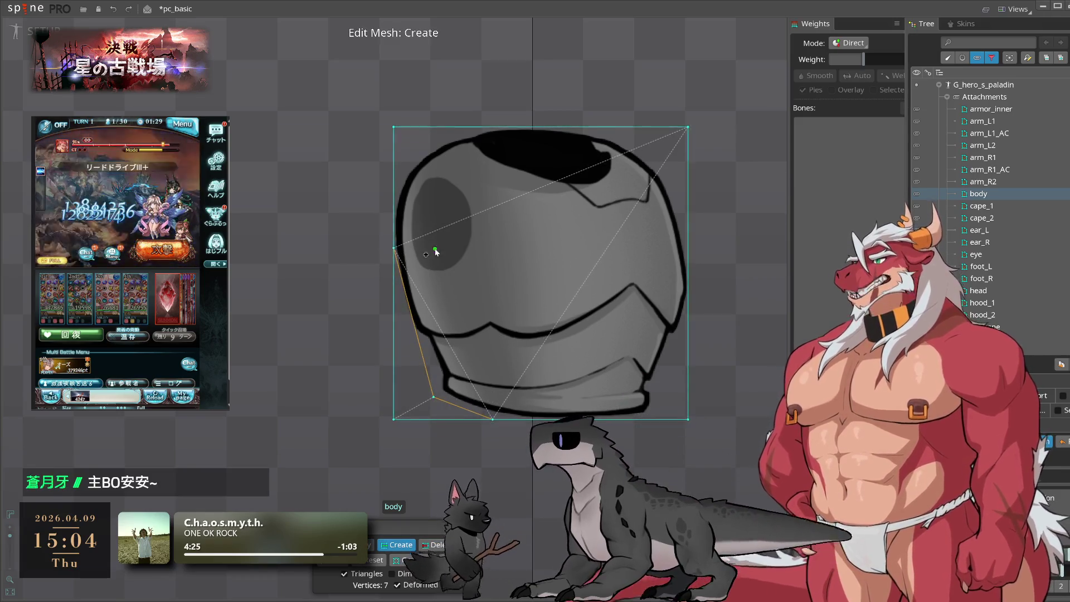
{"action": "left_click", "coordinate": [396, 319]}
{"action": "left_click", "coordinate": [481, 236]}
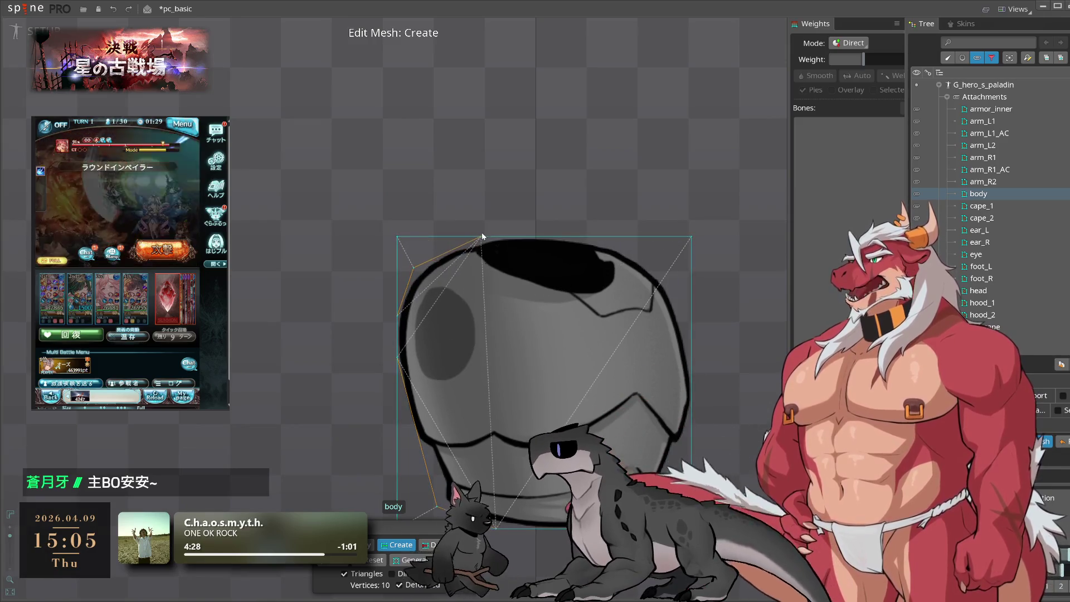
{"action": "left_click", "coordinate": [564, 237]}
{"action": "left_click", "coordinate": [615, 248]}
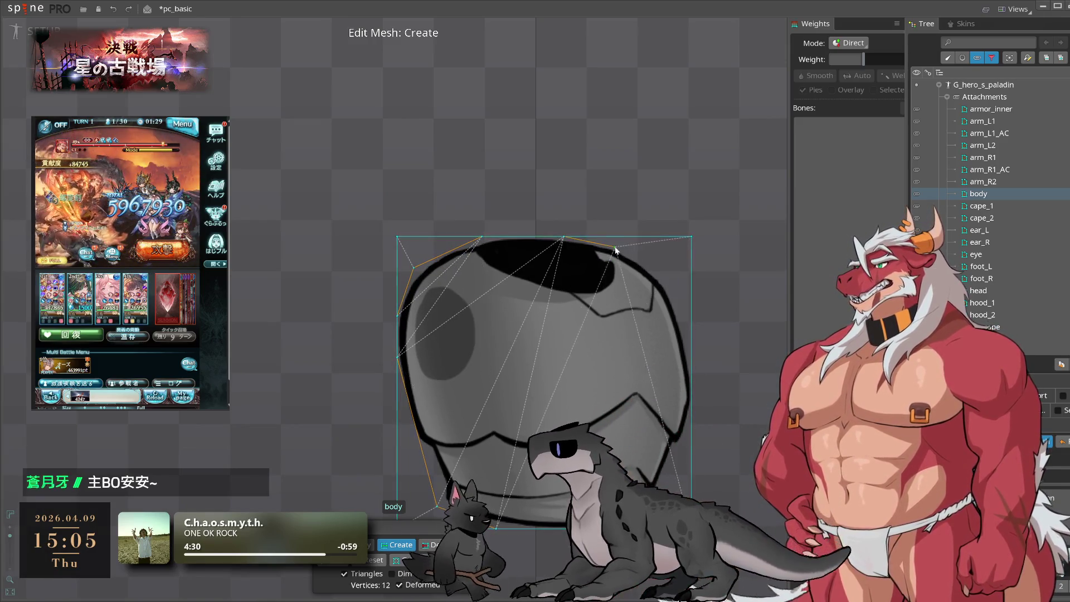
{"action": "left_click", "coordinate": [687, 335]}
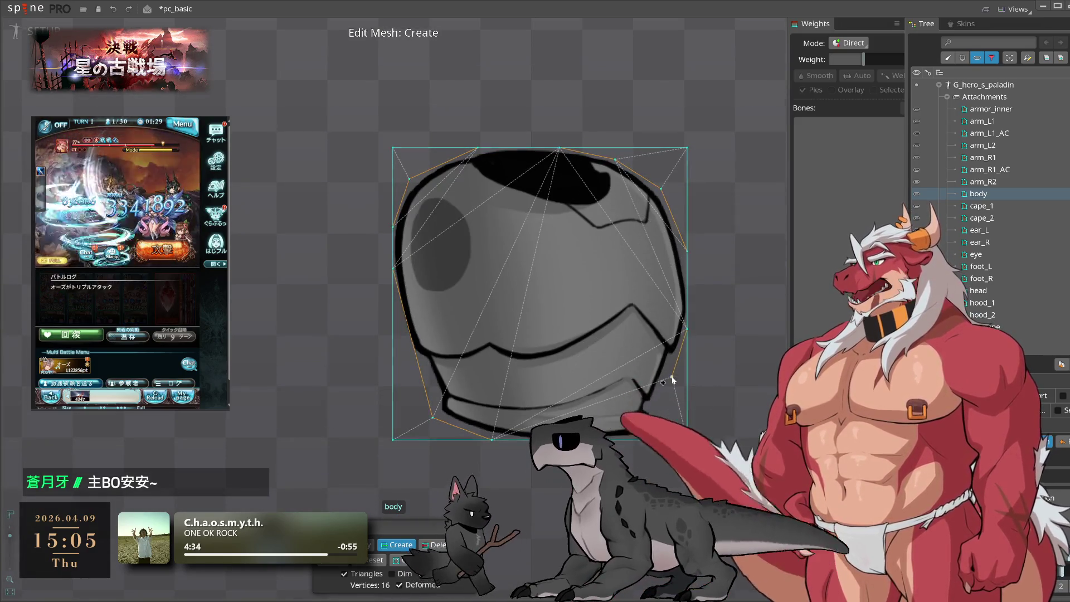
{"action": "left_click", "coordinate": [651, 438]}
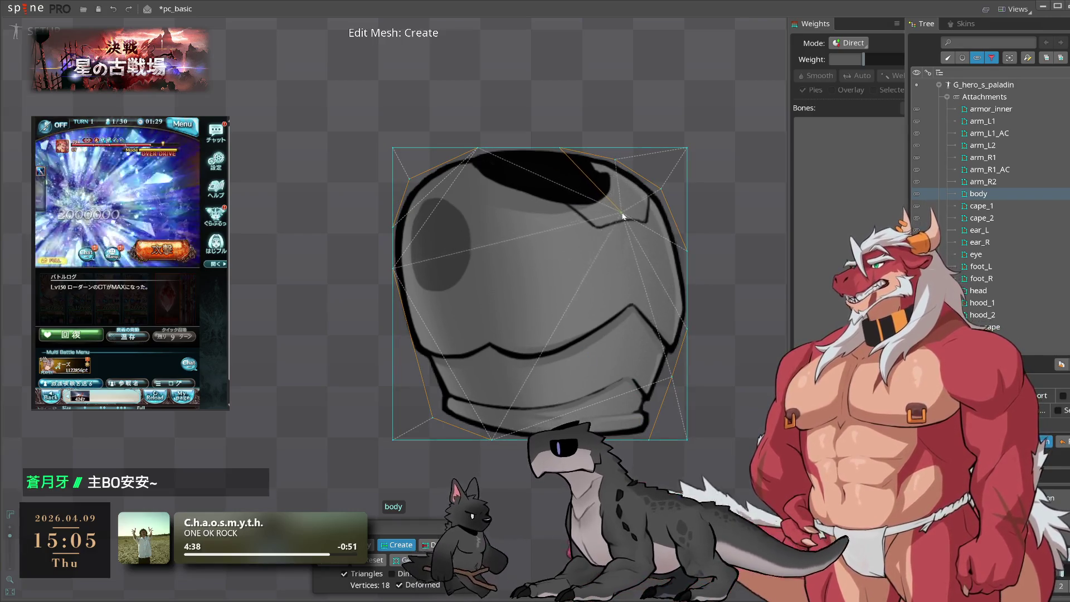
- Add interior vertices inside the body armour and nudge the lower-left hull vertex onto the outline
{"action": "left_click", "coordinate": [636, 259]}
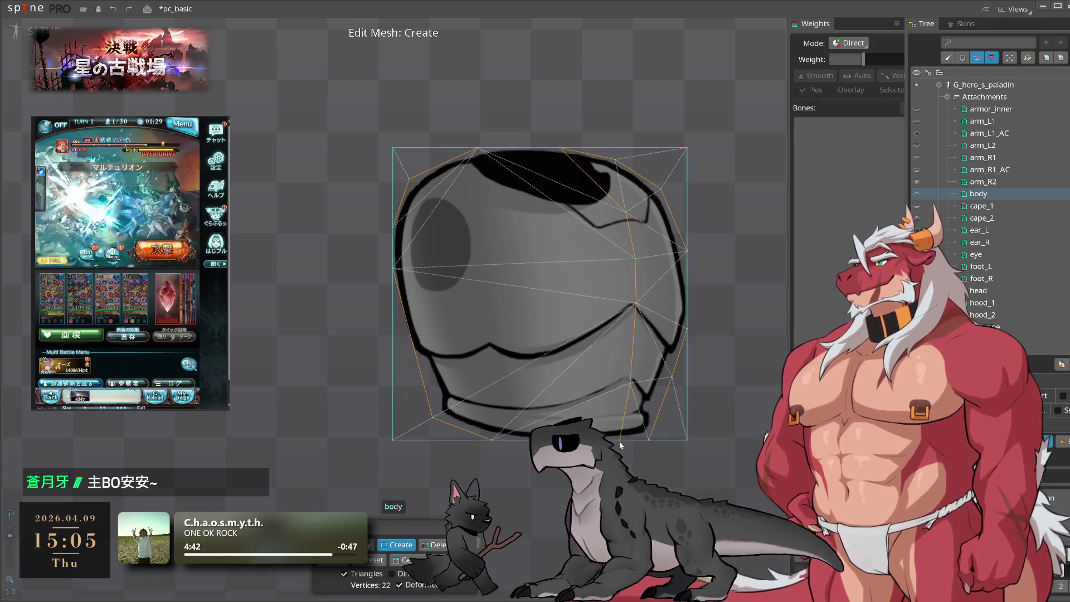
{"action": "left_click_drag", "start_coordinate": [540, 294], "coordinate": [605, 367]}
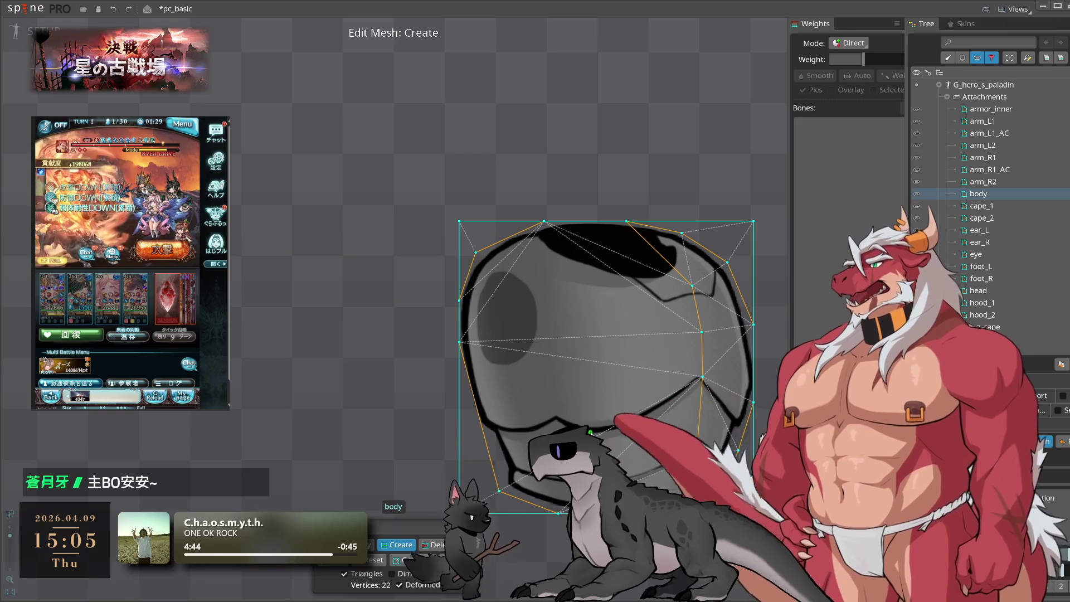
{"action": "left_click", "coordinate": [536, 307]}
{"action": "left_click_drag", "start_coordinate": [566, 387], "coordinate": [561, 296]}
{"action": "left_click", "coordinate": [537, 312]}
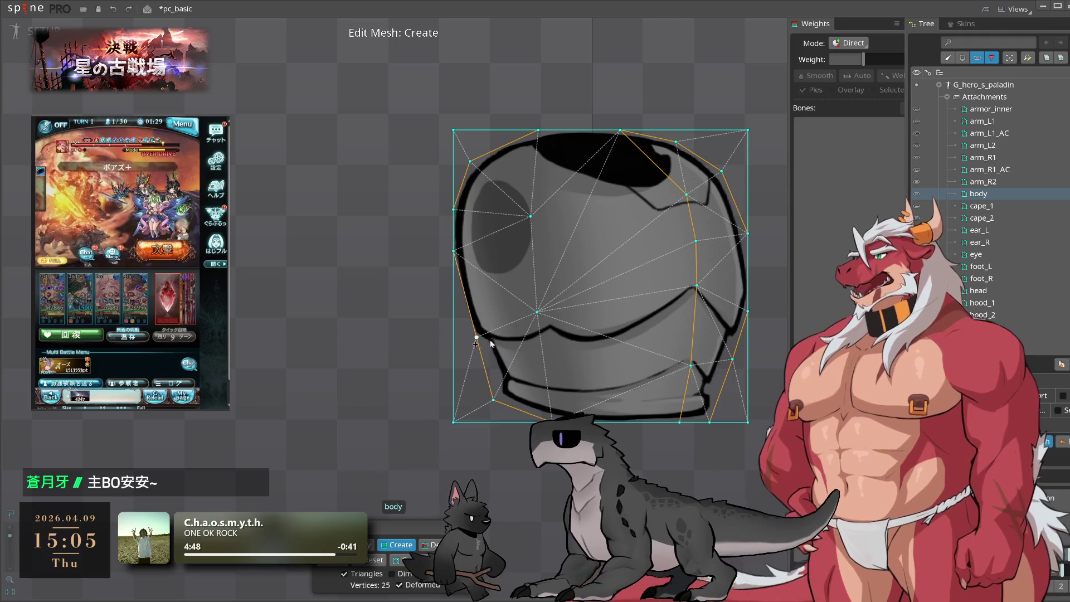
{"action": "left_click_drag", "start_coordinate": [477, 337], "coordinate": [472, 337]}
{"action": "key", "text": "c"}
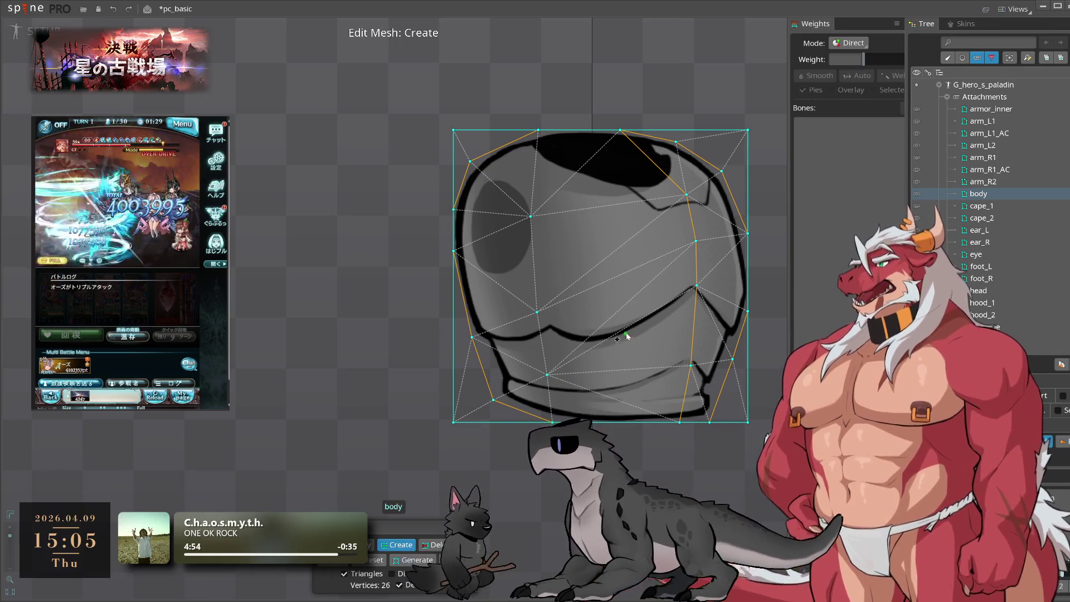
- Select interior and upper-left vertices of the body mesh in Modify mode
{"action": "key", "text": "m"}
{"action": "left_click", "coordinate": [697, 287]}
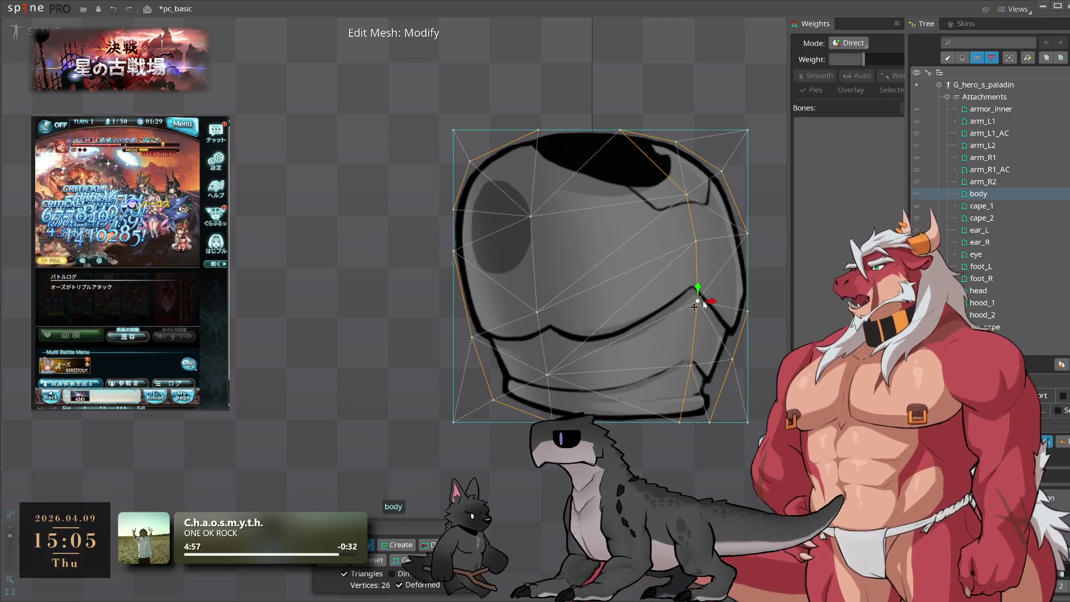
{"action": "left_click", "coordinate": [533, 308]}
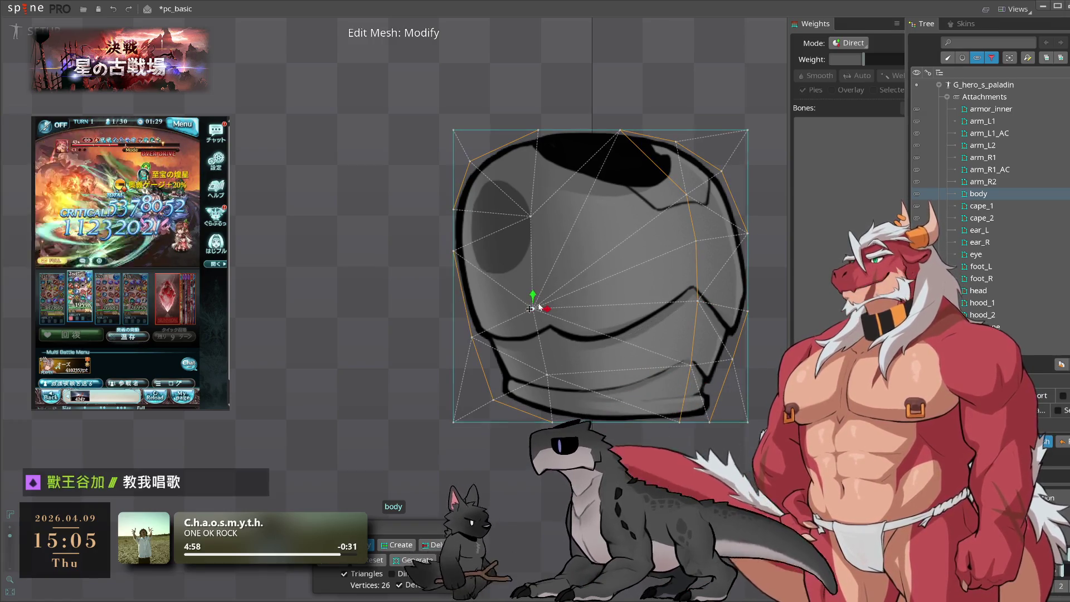
{"action": "left_click", "coordinate": [536, 213]}
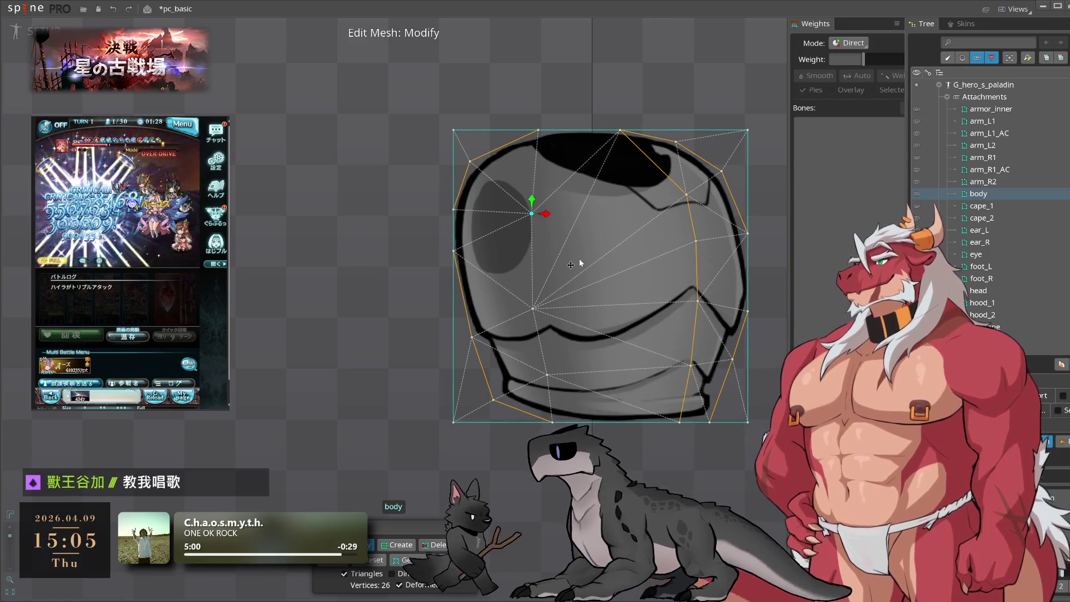
- Delete the stray top-left and top-right corner vertices, then select cape_1
{"action": "key", "text": "c"}
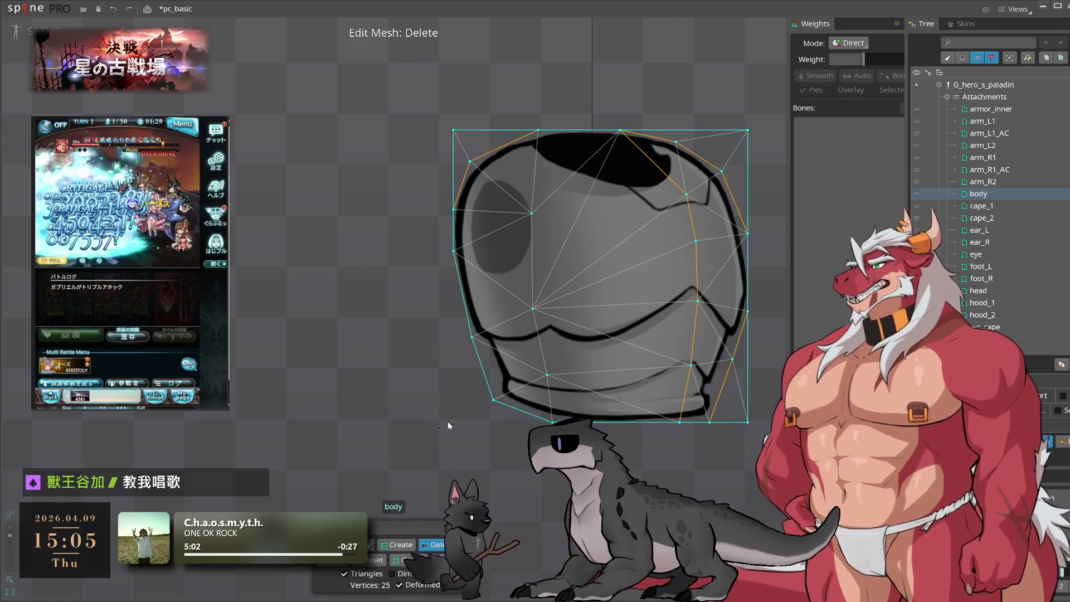
{"action": "left_click_drag", "start_coordinate": [479, 278], "coordinate": [449, 316]}
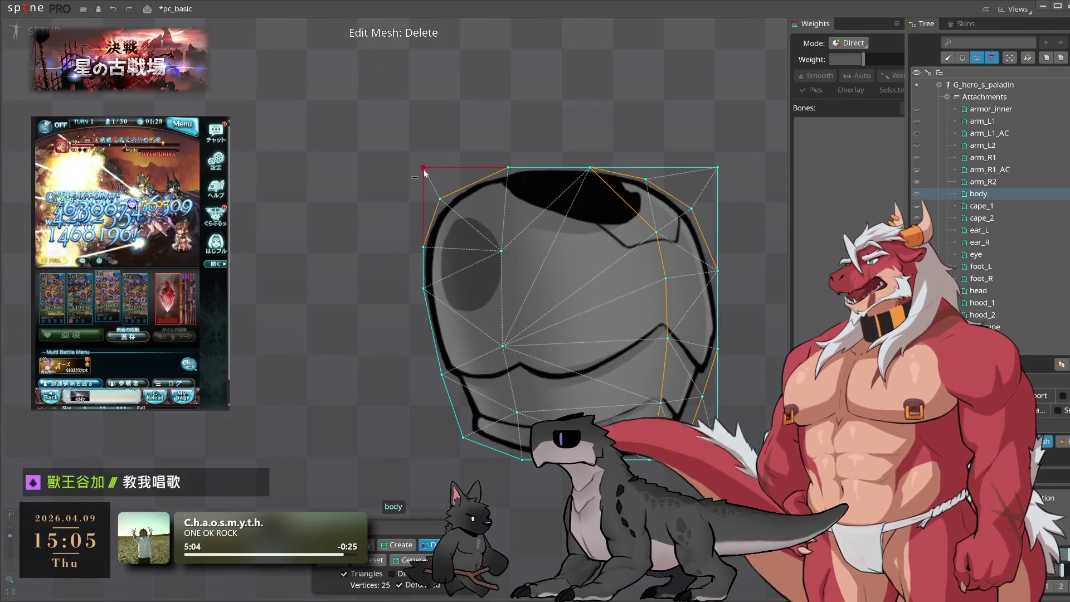
{"action": "left_click", "coordinate": [423, 169]}
{"action": "left_click", "coordinate": [718, 167]}
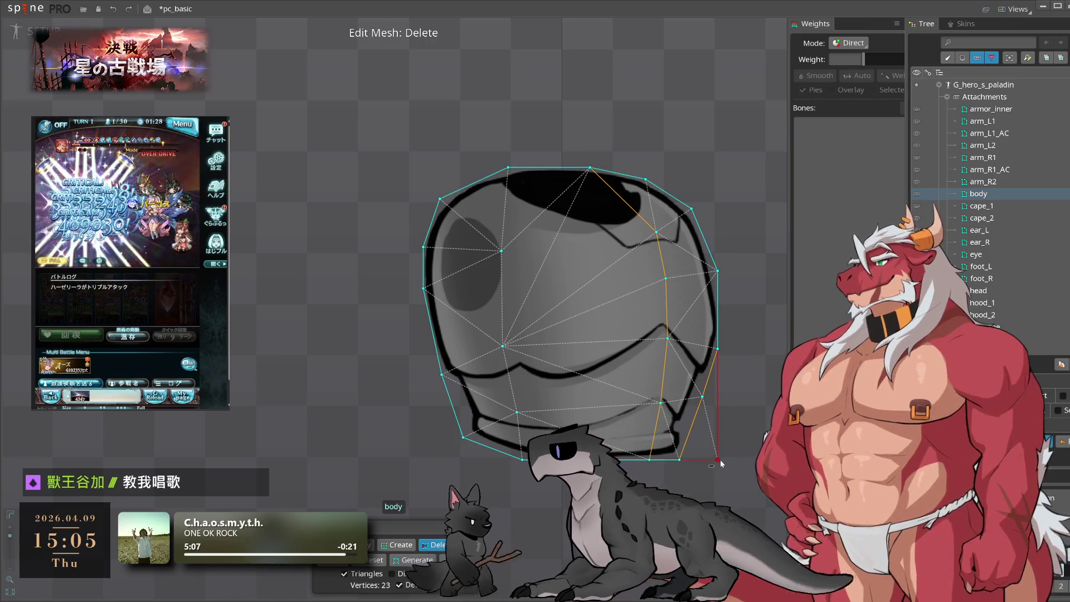
{"action": "key", "text": "m"}
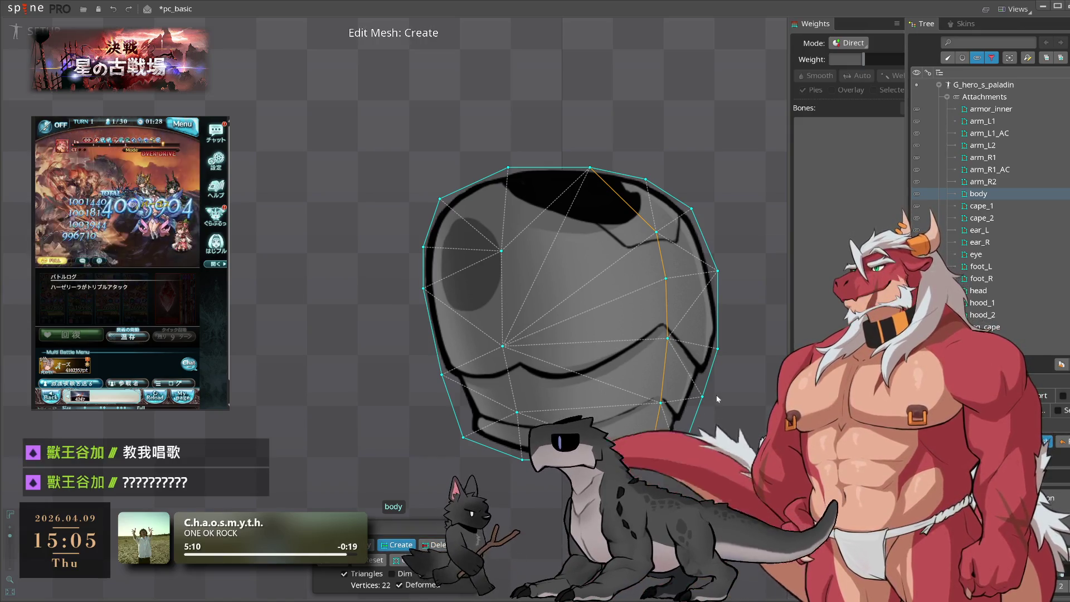
{"action": "left_click", "coordinate": [718, 344]}
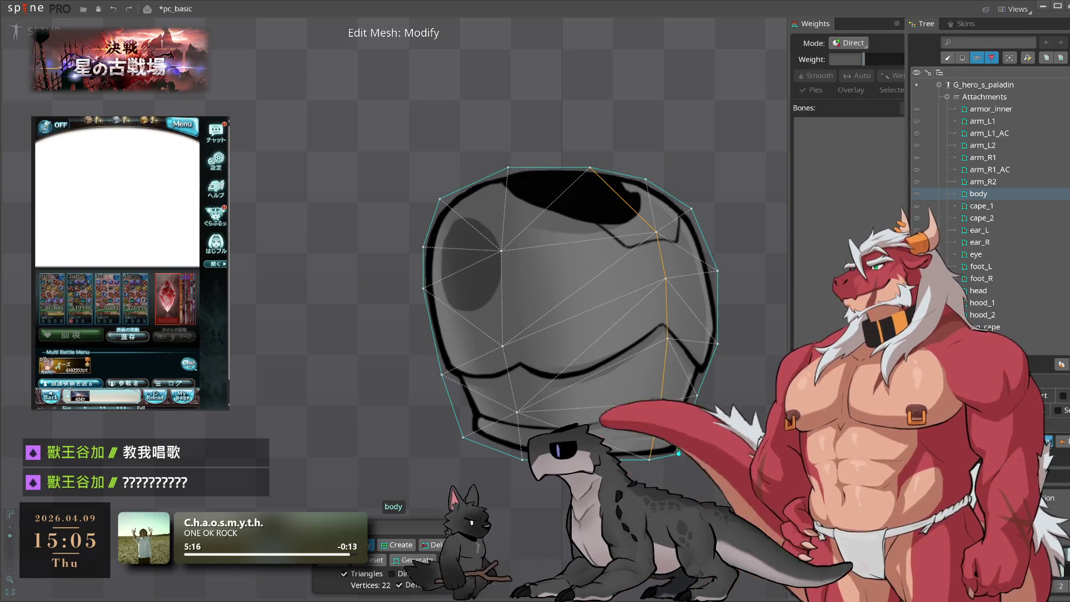
{"action": "left_click", "coordinate": [981, 206]}
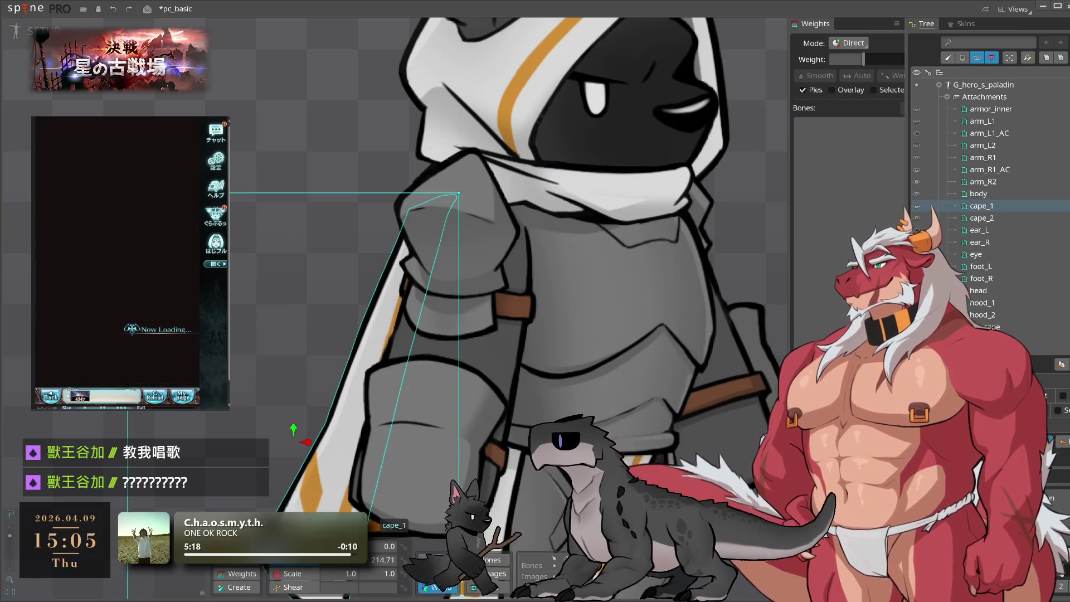
- Auto-trace the cape_1 outline into a mesh and delete a stray vertex
{"action": "left_click", "coordinate": [1043, 442]}
{"action": "left_click", "coordinate": [400, 560]}
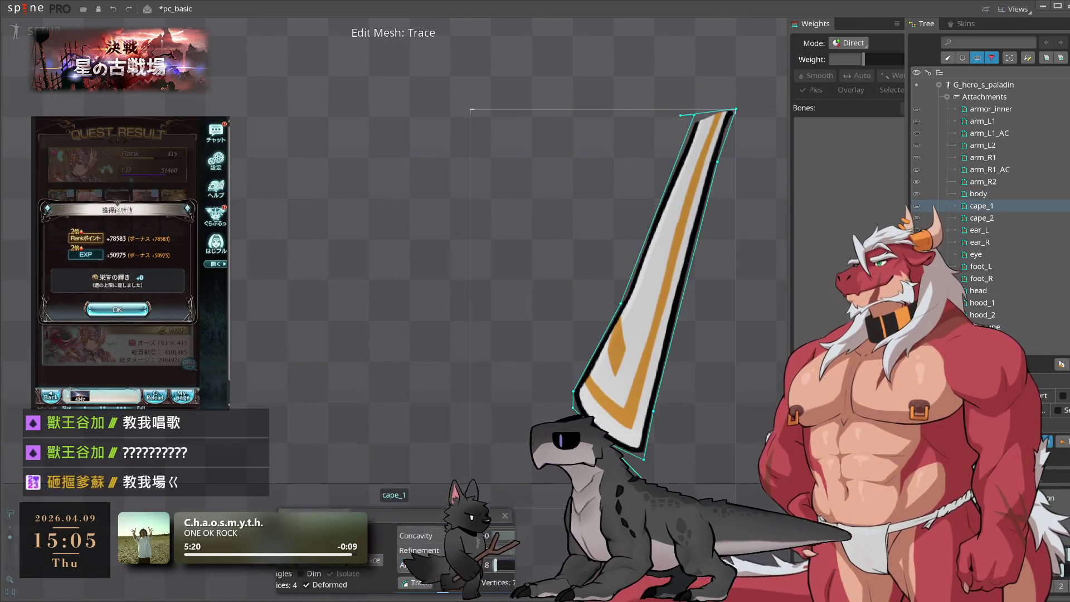
{"action": "left_click", "coordinate": [471, 582]}
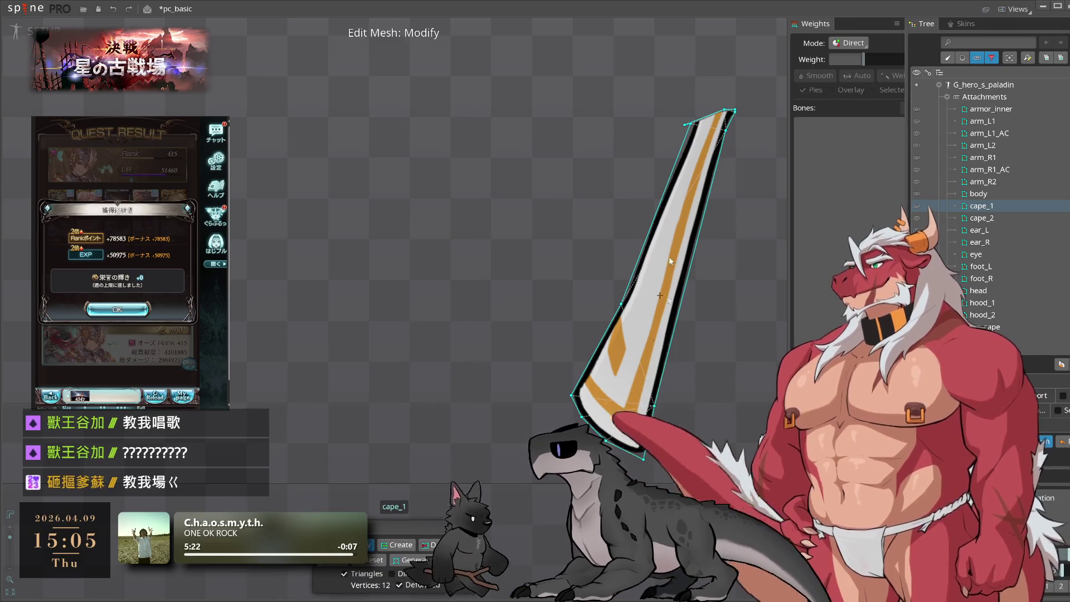
{"action": "key", "text": "Delete"}
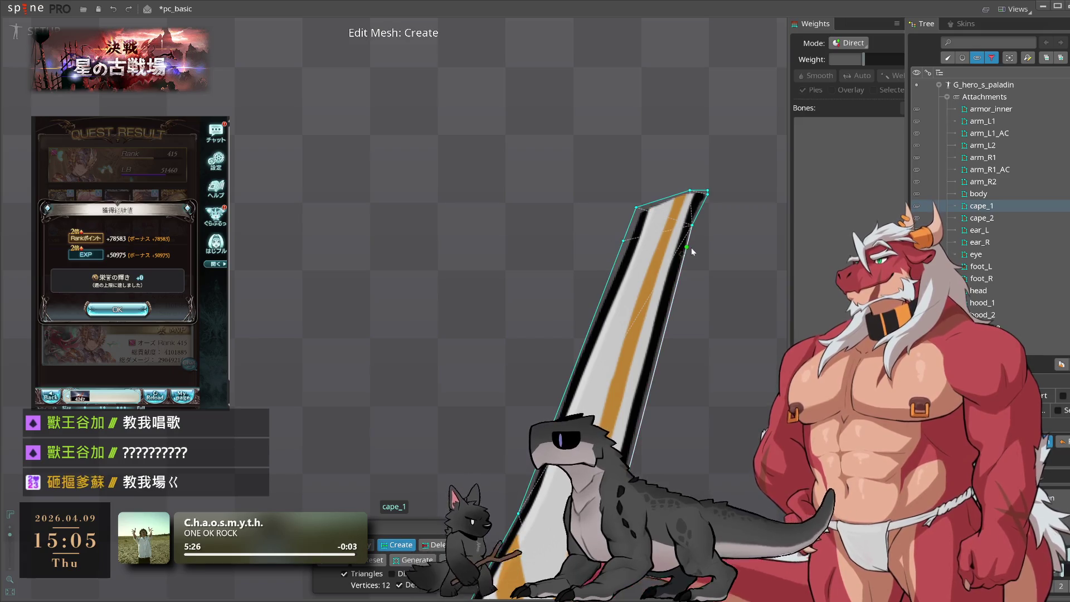
- Briefly select cape_2, then return to cape_1, dismiss the confirmation and resume its mesh editing
{"action": "left_click", "coordinate": [707, 205]}
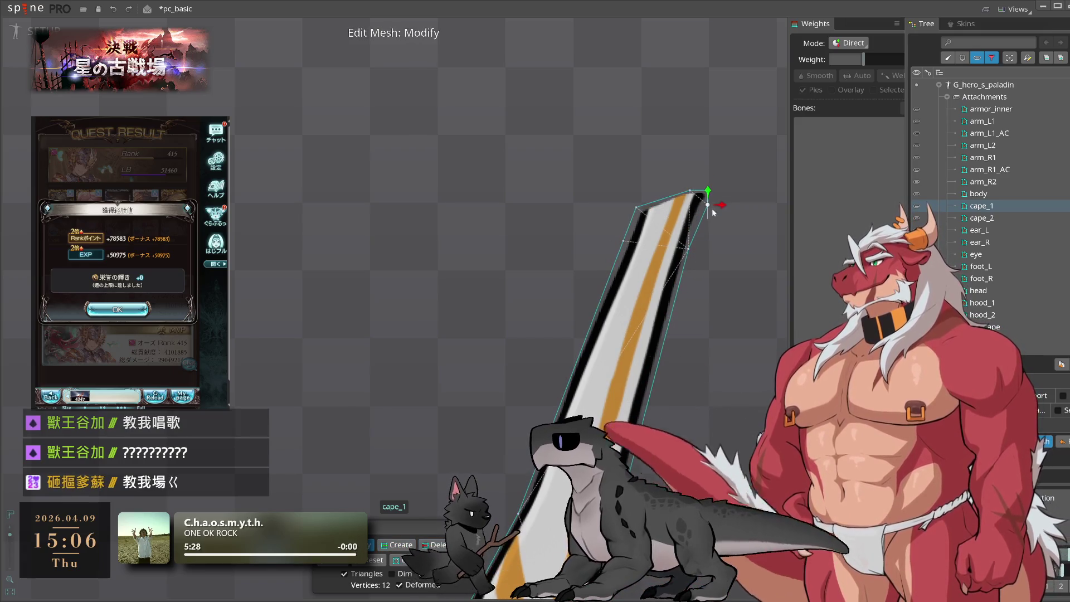
{"action": "left_click_drag", "start_coordinate": [713, 271], "coordinate": [729, 205]}
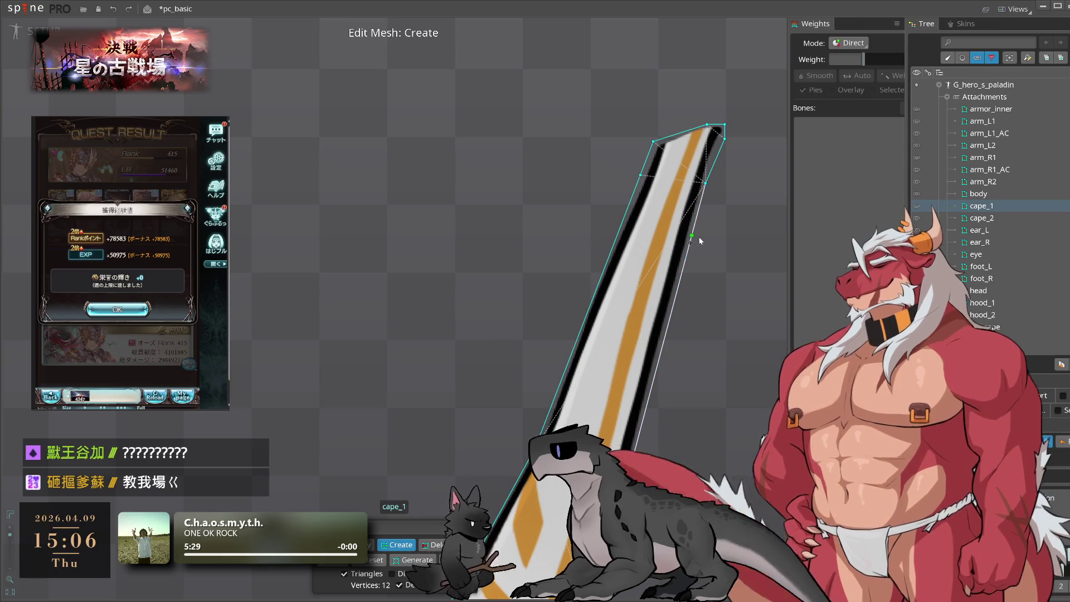
{"action": "scroll", "coordinate": [693, 249], "scroll_direction": "up", "scroll_amount": 5}
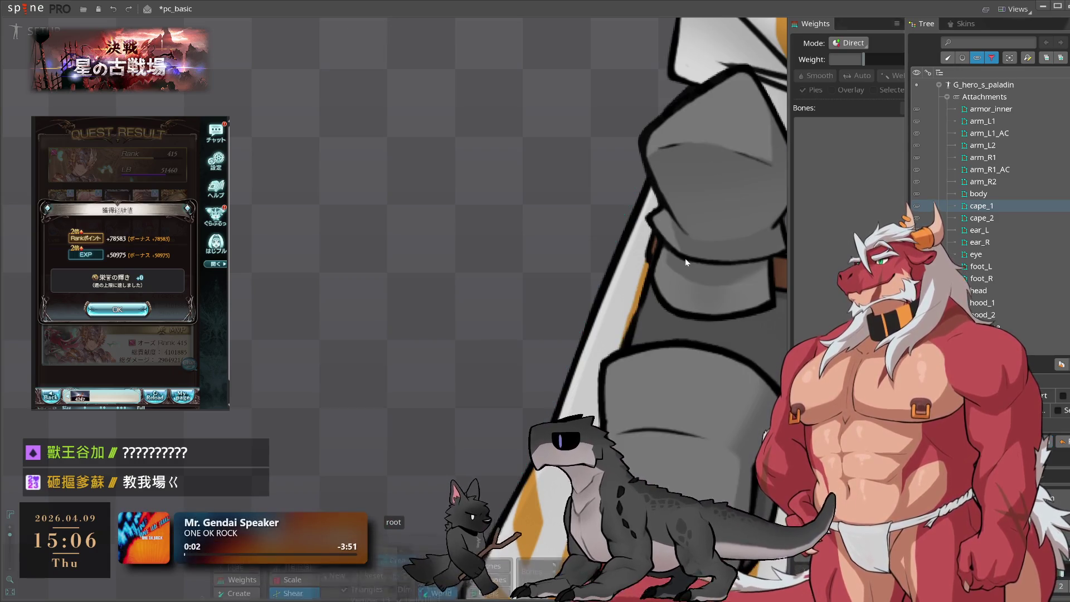
{"action": "left_click", "coordinate": [631, 260]}
{"action": "scroll", "coordinate": [641, 377], "scroll_direction": "down", "scroll_amount": 5}
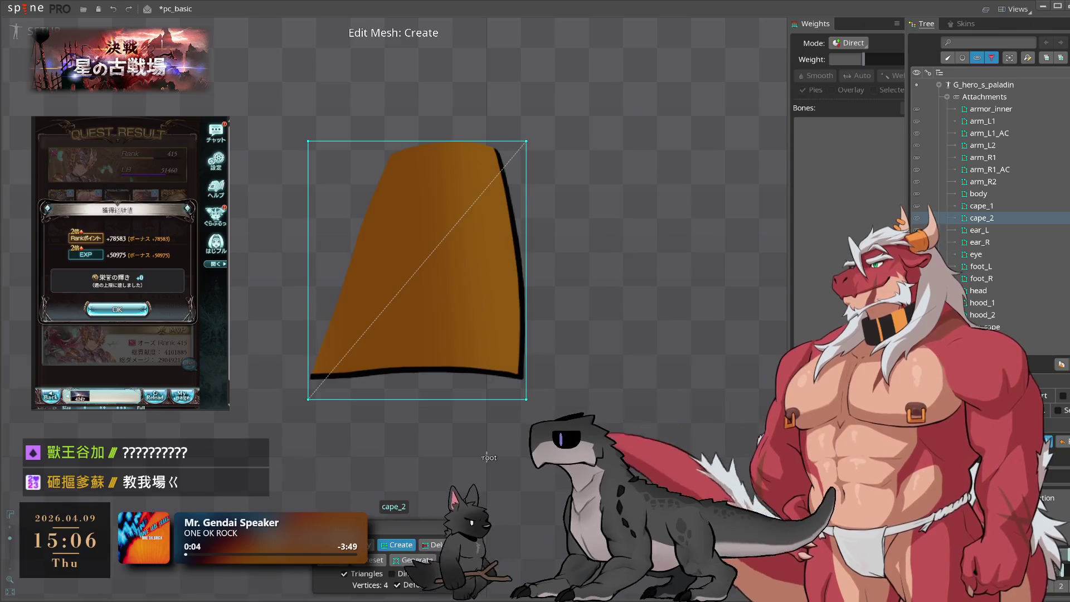
{"action": "left_click", "coordinate": [294, 384]}
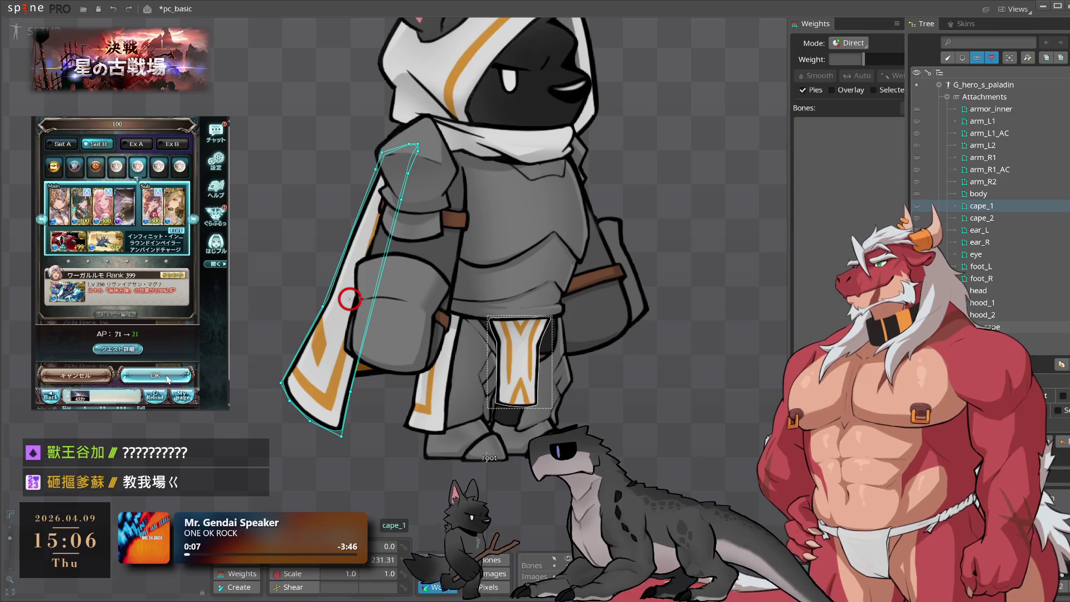
{"action": "left_click", "coordinate": [167, 378]}
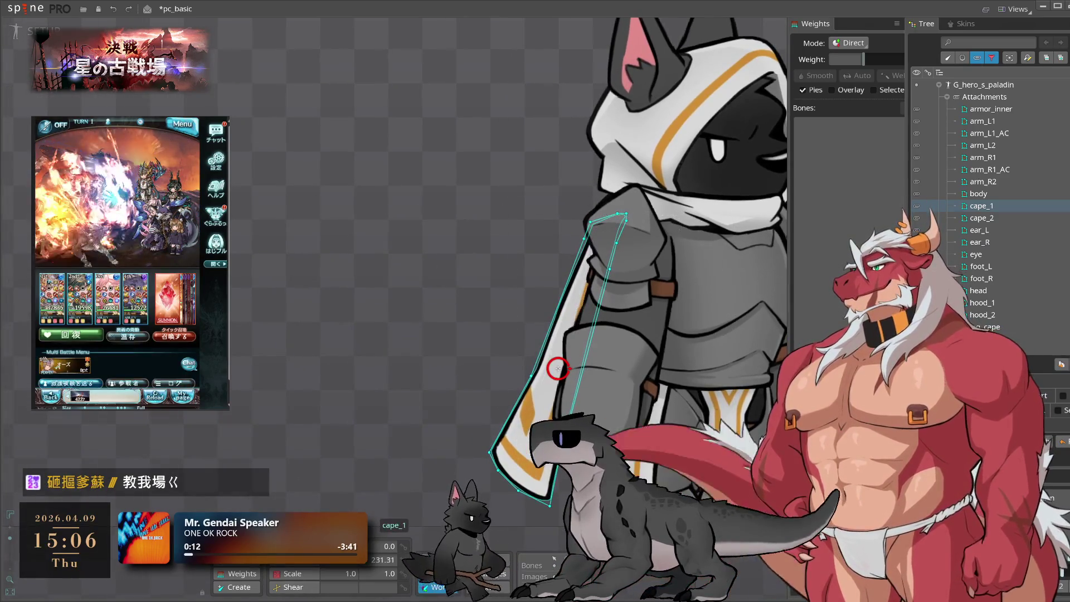
{"action": "left_click", "coordinate": [1043, 442]}
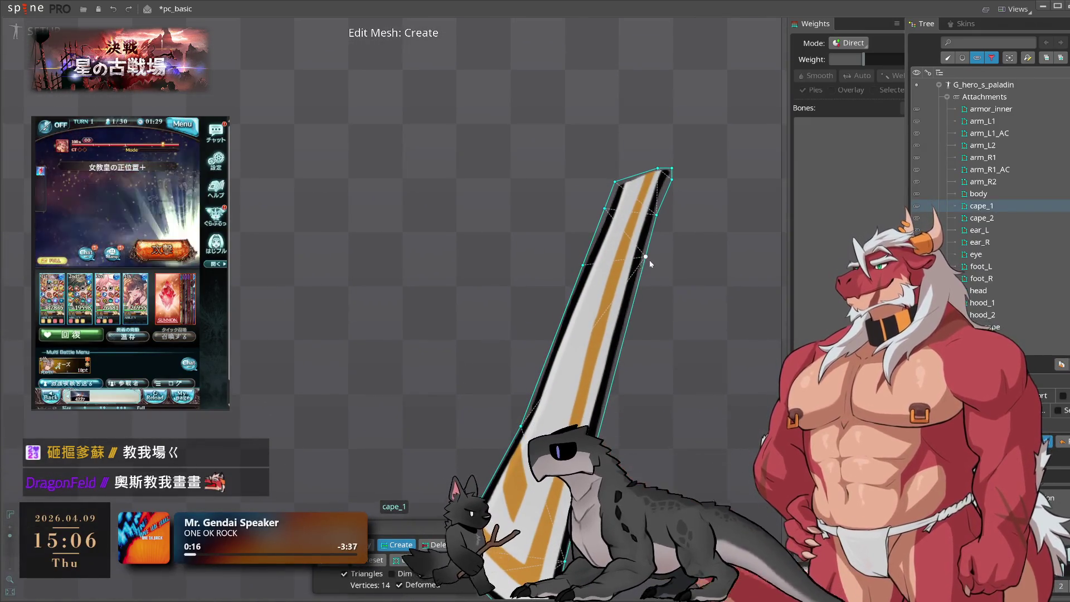
- Add vertices along the lower cape_1 edges to reach 20, then select cape_2
{"action": "left_click_drag", "start_coordinate": [646, 258], "coordinate": [639, 289]}
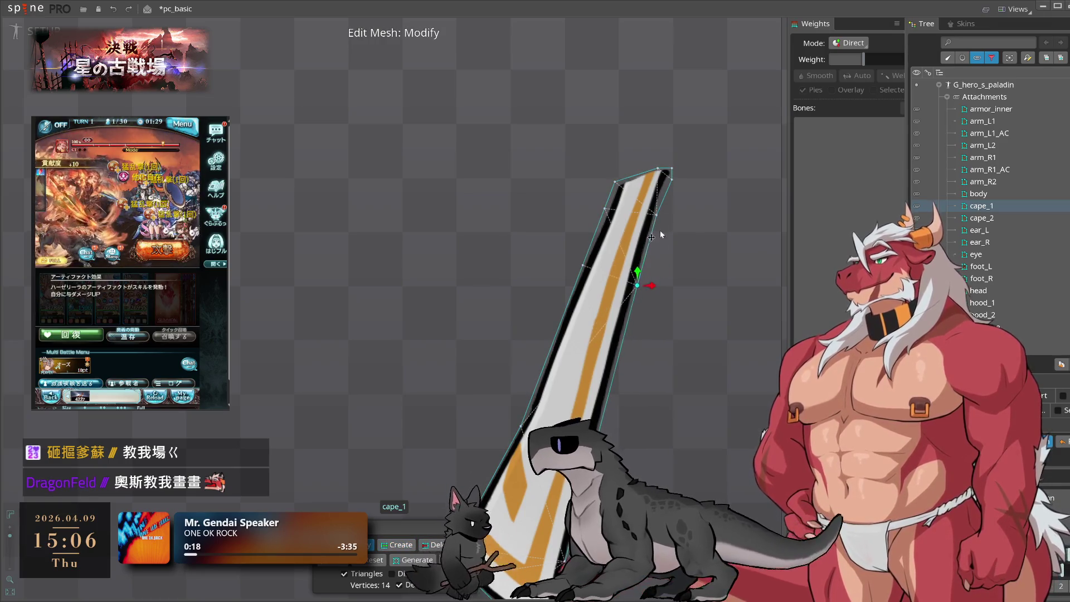
{"action": "left_click", "coordinate": [659, 236]}
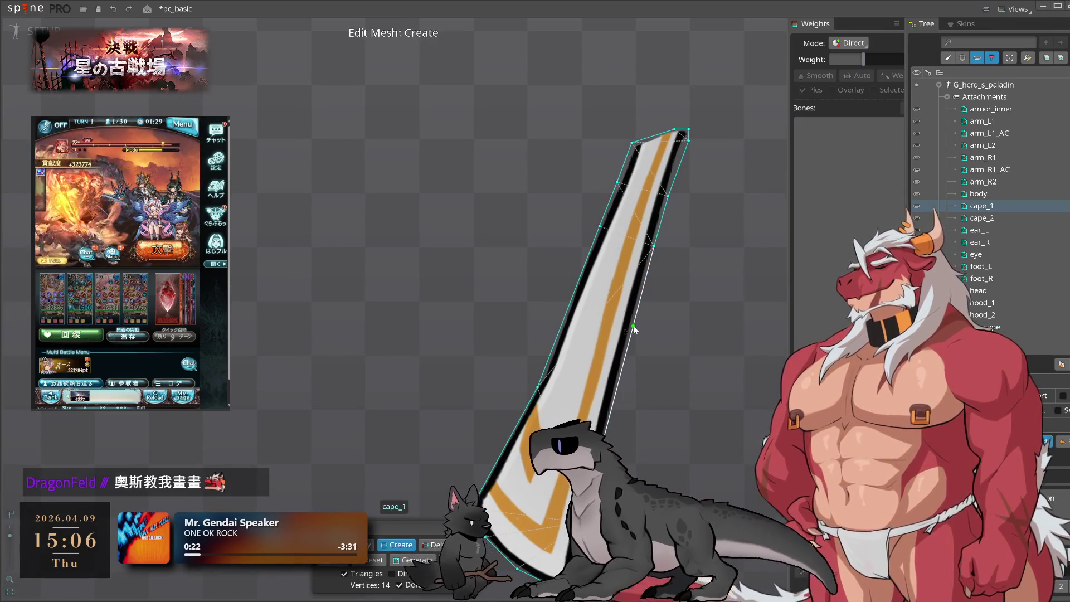
{"action": "left_click", "coordinate": [570, 405]}
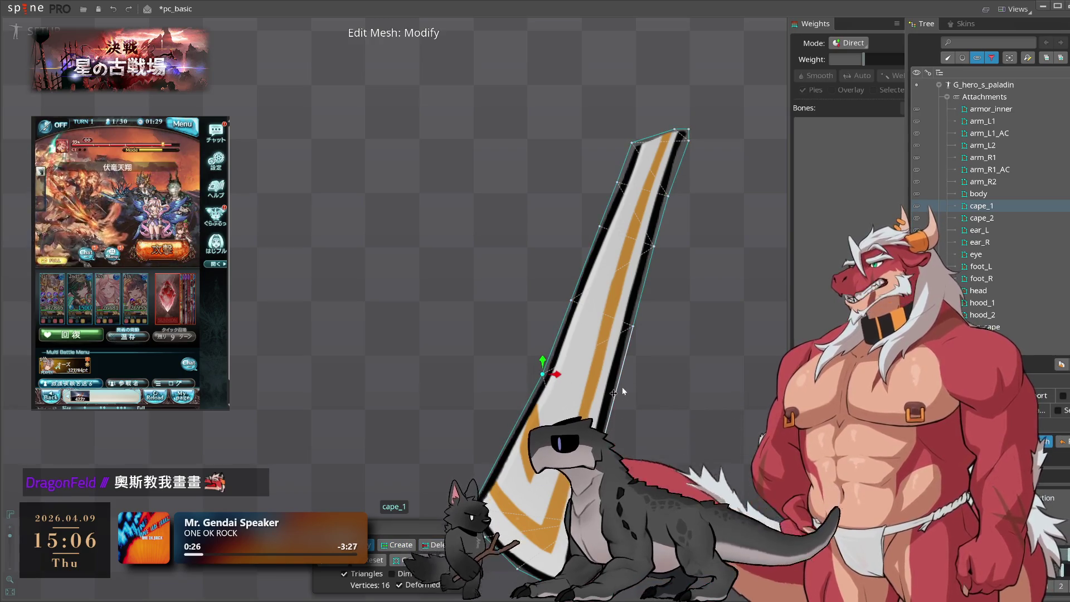
{"action": "left_click", "coordinate": [613, 403]}
{"action": "left_click", "coordinate": [612, 399]}
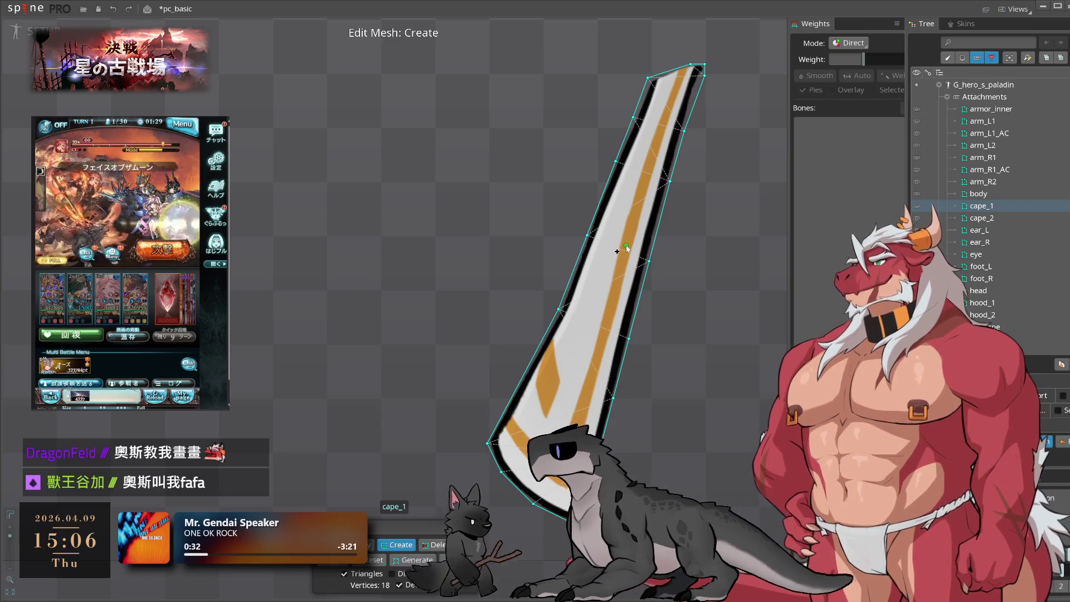
{"action": "left_click", "coordinate": [507, 403]}
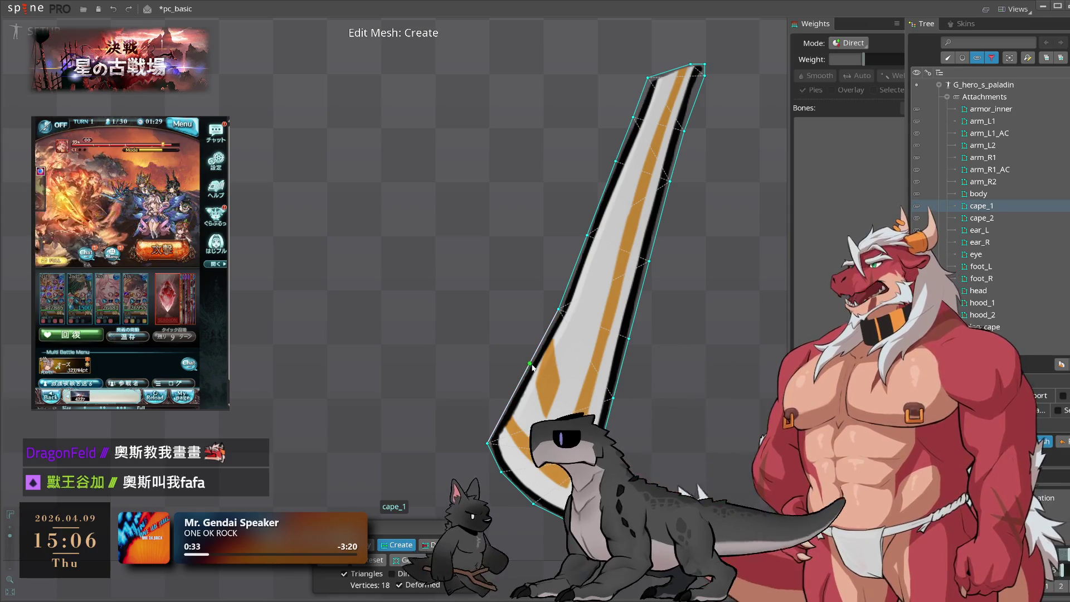
{"action": "left_click", "coordinate": [514, 399]}
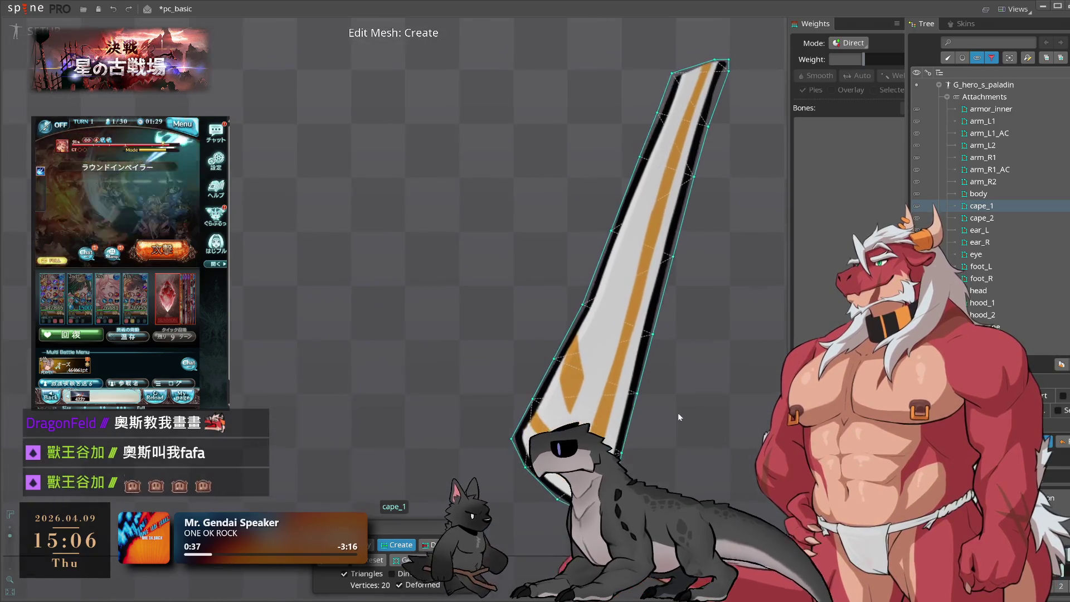
{"action": "double_click", "coordinate": [987, 218]}
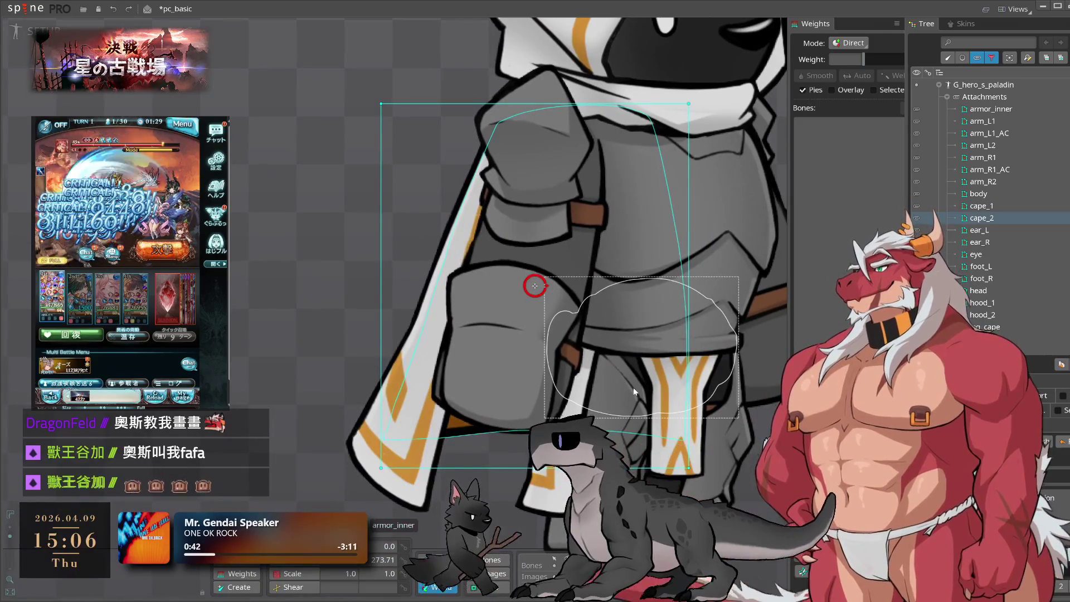
- Auto-trace the cape_2 outline and add vertices along its bottom edge
{"action": "left_click", "coordinate": [1042, 441]}
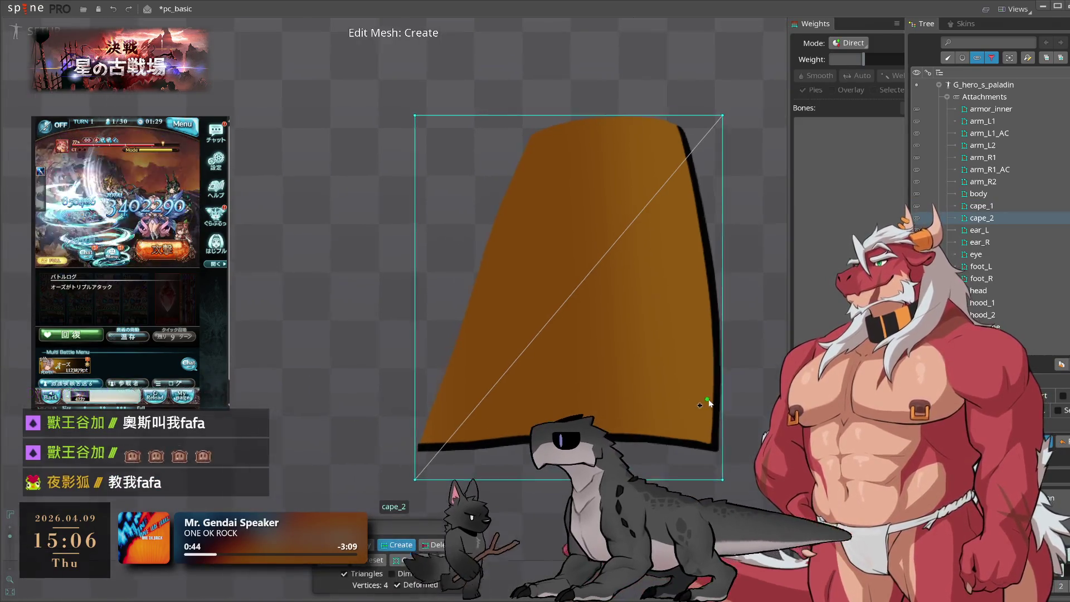
{"action": "left_click", "coordinate": [460, 560]}
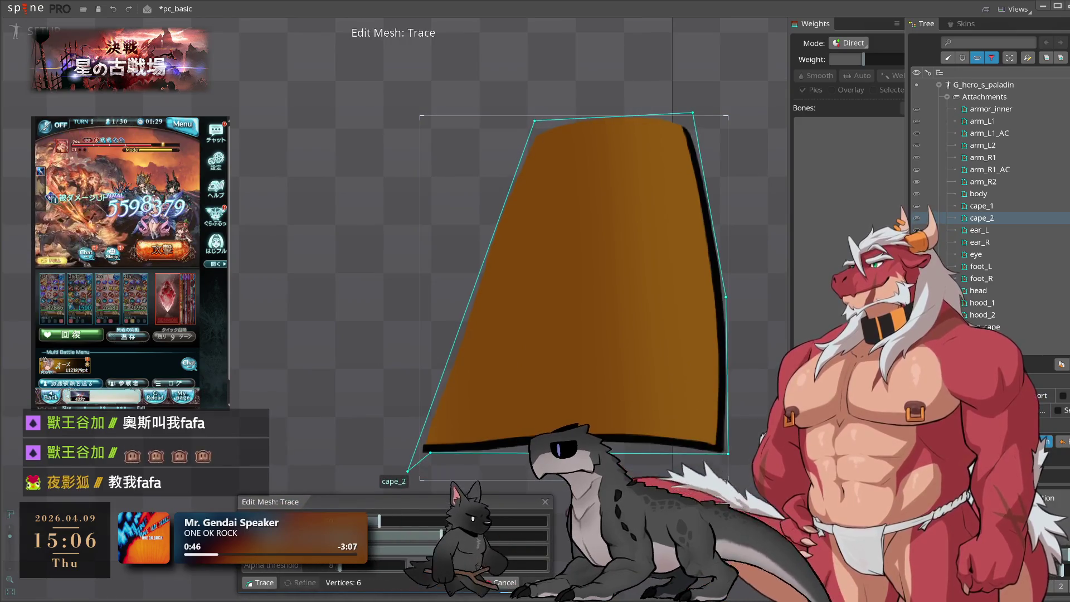
{"action": "key", "text": "Return"}
{"action": "left_click", "coordinate": [448, 457]}
{"action": "left_click", "coordinate": [551, 432]}
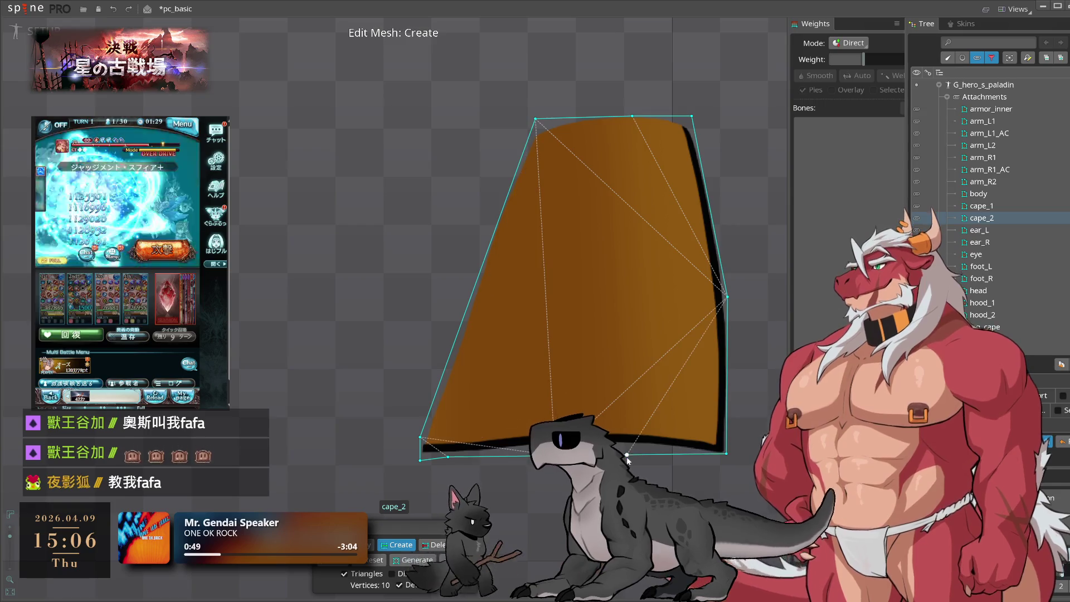
{"action": "left_click", "coordinate": [627, 455]}
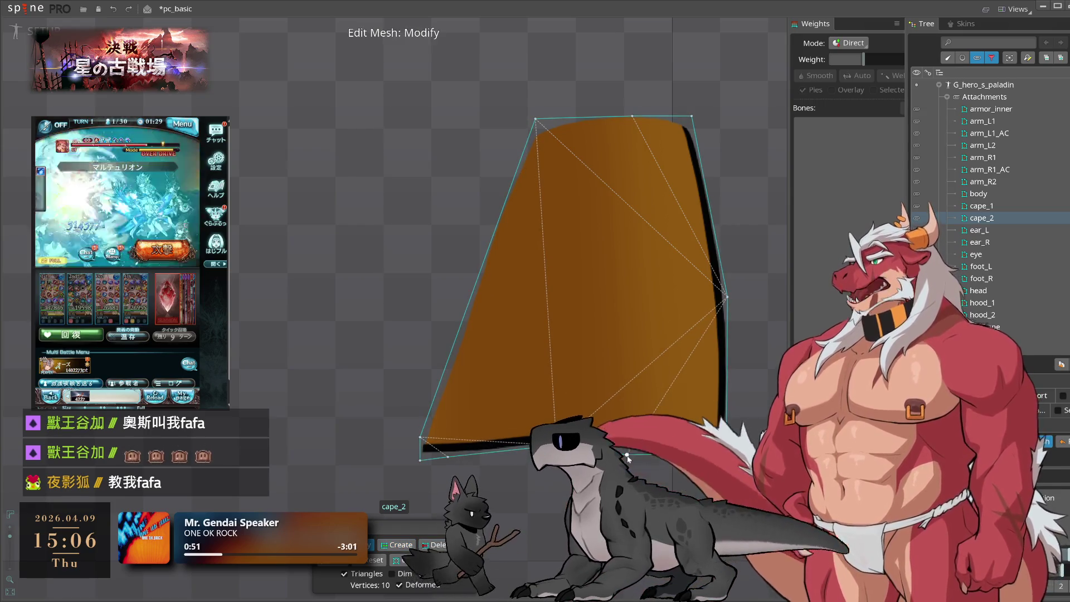
{"action": "left_click", "coordinate": [653, 448]}
{"action": "left_click", "coordinate": [725, 455]}
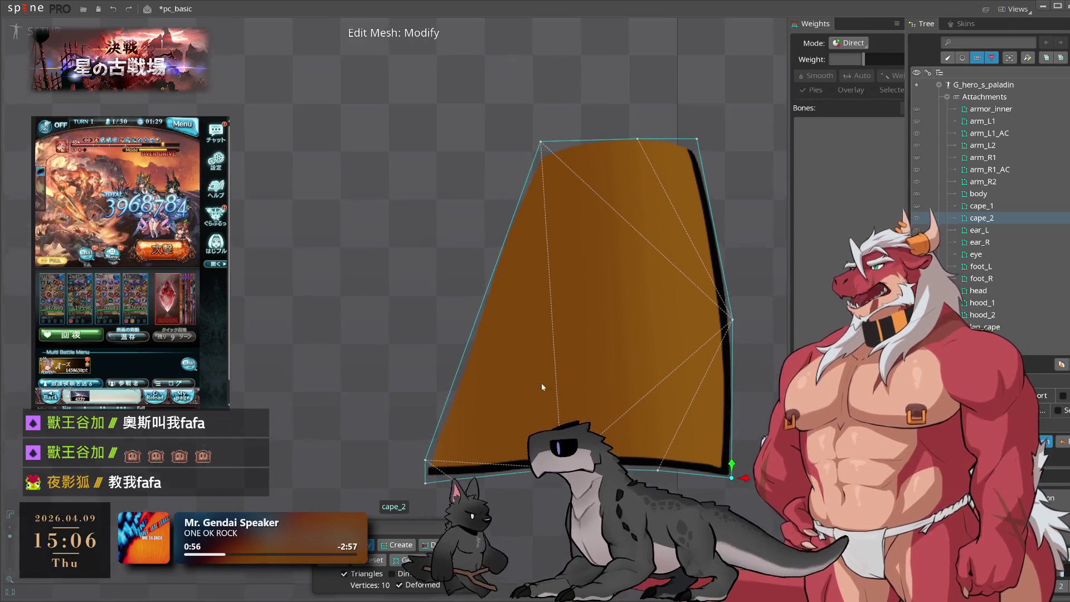
- Add vertices on the cape_2 left, upper-left, right and lower-right edges plus two interior points
{"action": "left_click", "coordinate": [397, 545]}
{"action": "left_click", "coordinate": [481, 320]}
{"action": "left_click", "coordinate": [511, 239]}
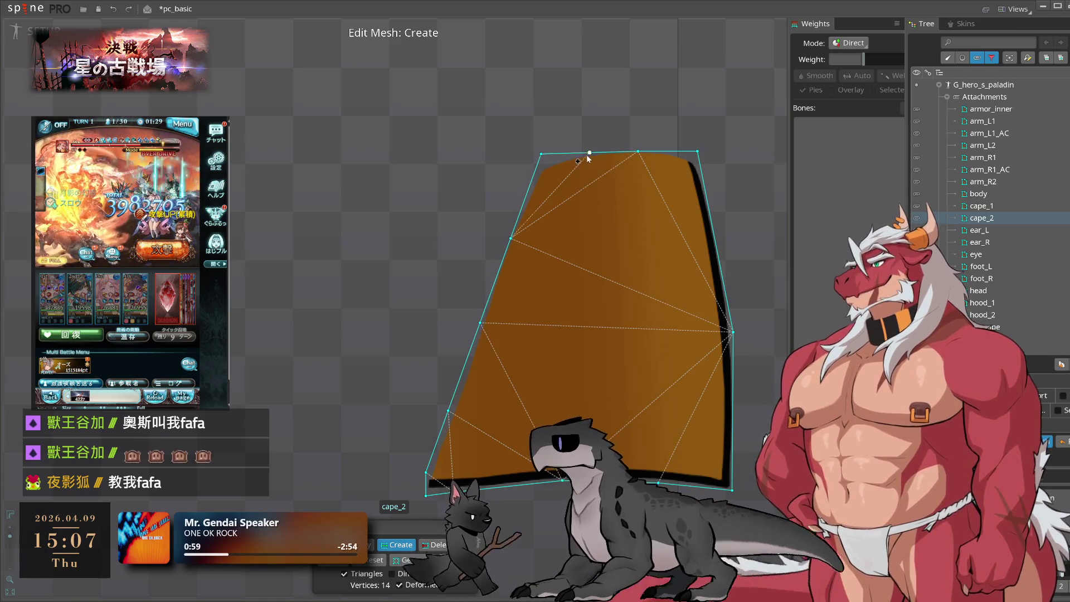
{"action": "left_click", "coordinate": [718, 257]}
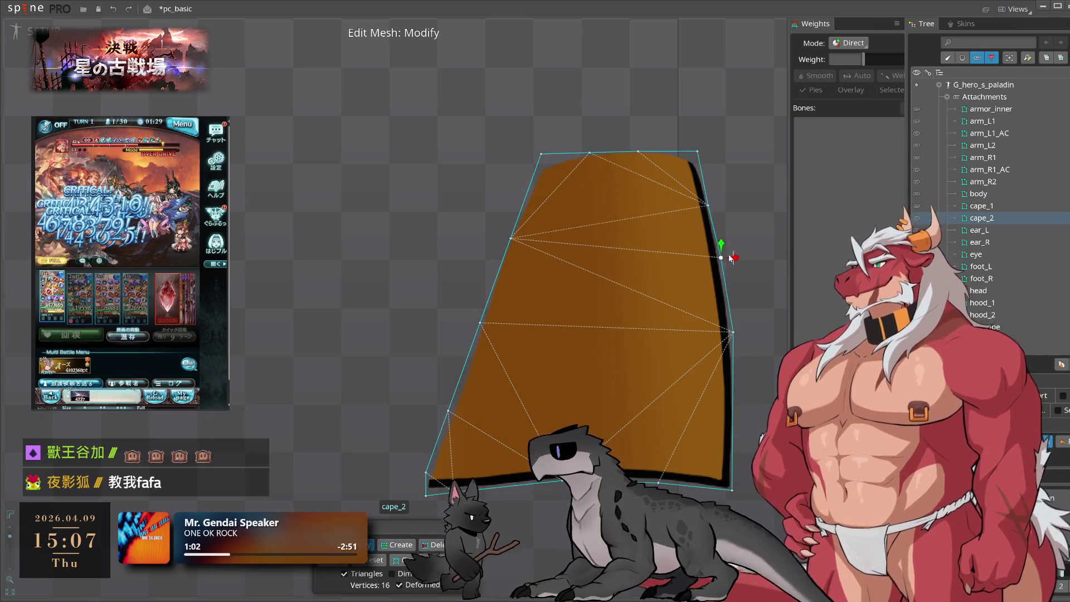
{"action": "left_click_drag", "start_coordinate": [733, 332], "coordinate": [737, 347]}
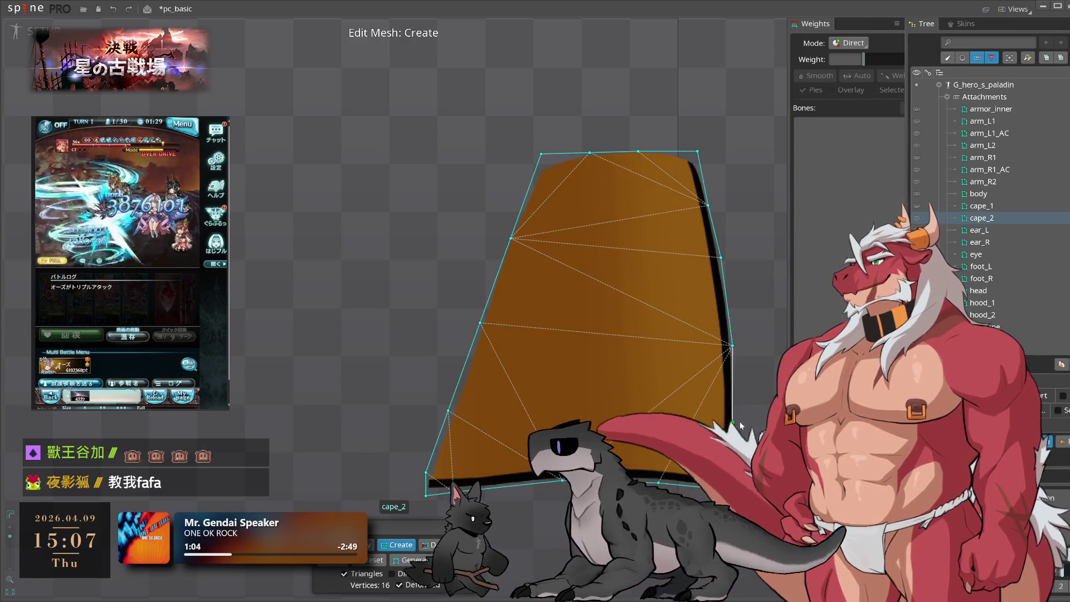
{"action": "left_click", "coordinate": [740, 423]}
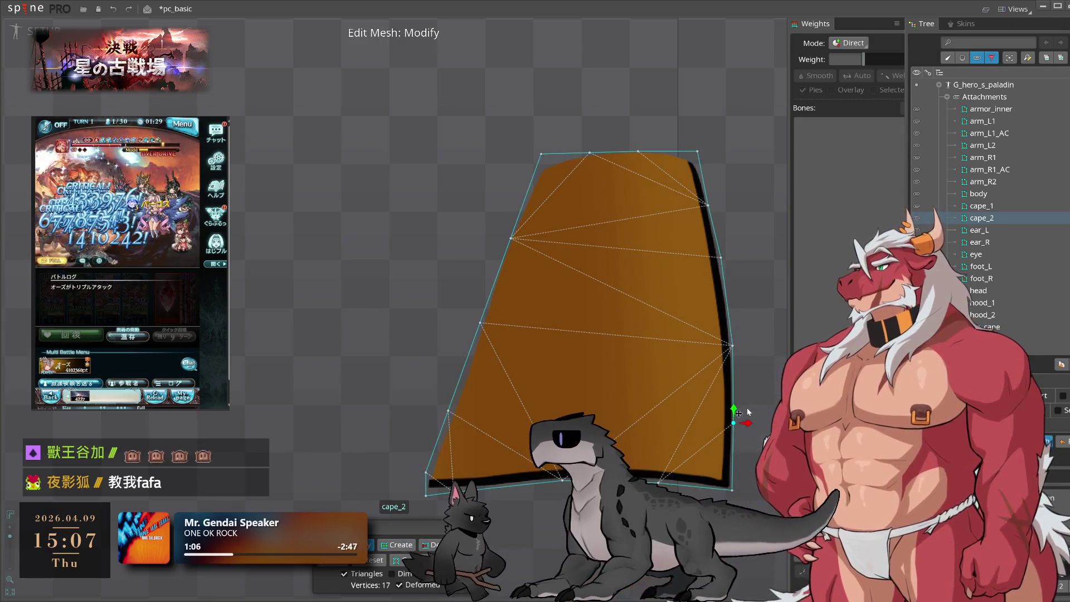
{"action": "left_click", "coordinate": [575, 274]}
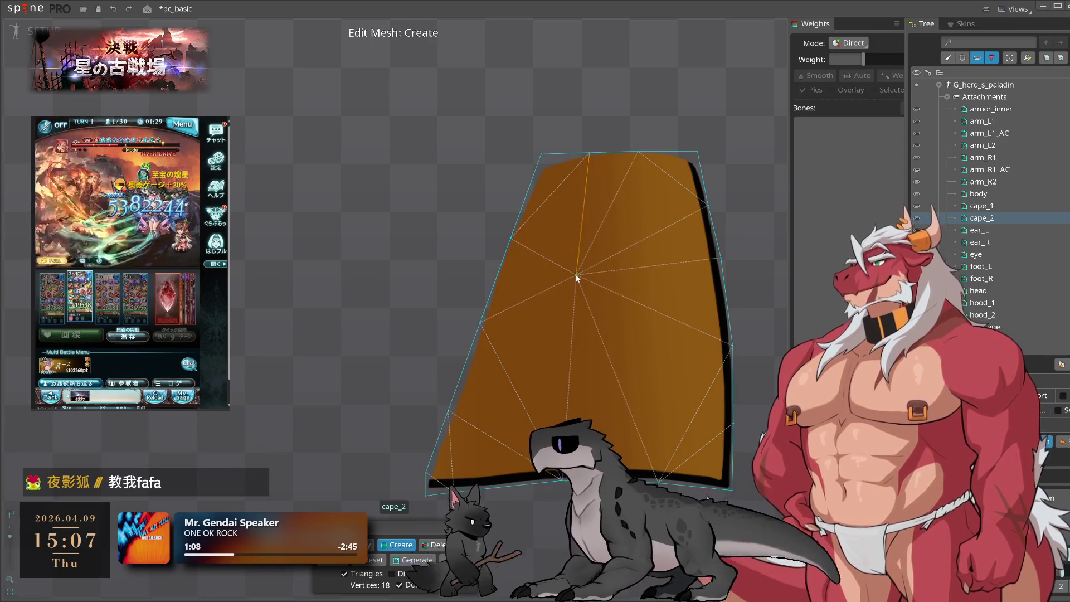
{"action": "left_click", "coordinate": [564, 413]}
{"action": "left_click_drag", "start_coordinate": [564, 413], "coordinate": [566, 398]}
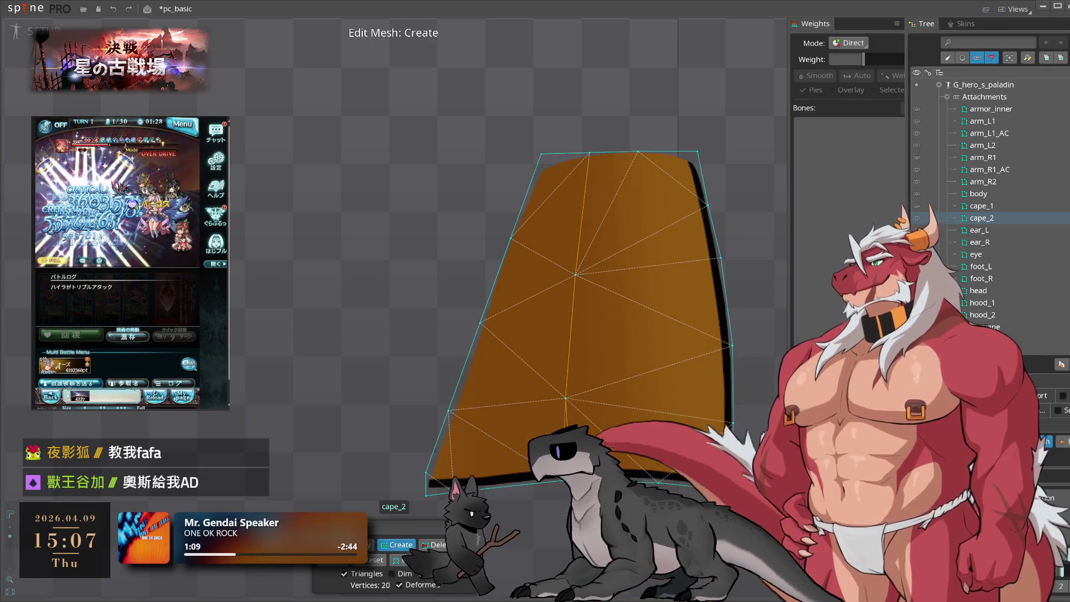
{"action": "left_click", "coordinate": [563, 397]}
- Add top-edge and middle interior vertices, then lower the inner cape_2 vertices into place
{"action": "key", "text": "c"}
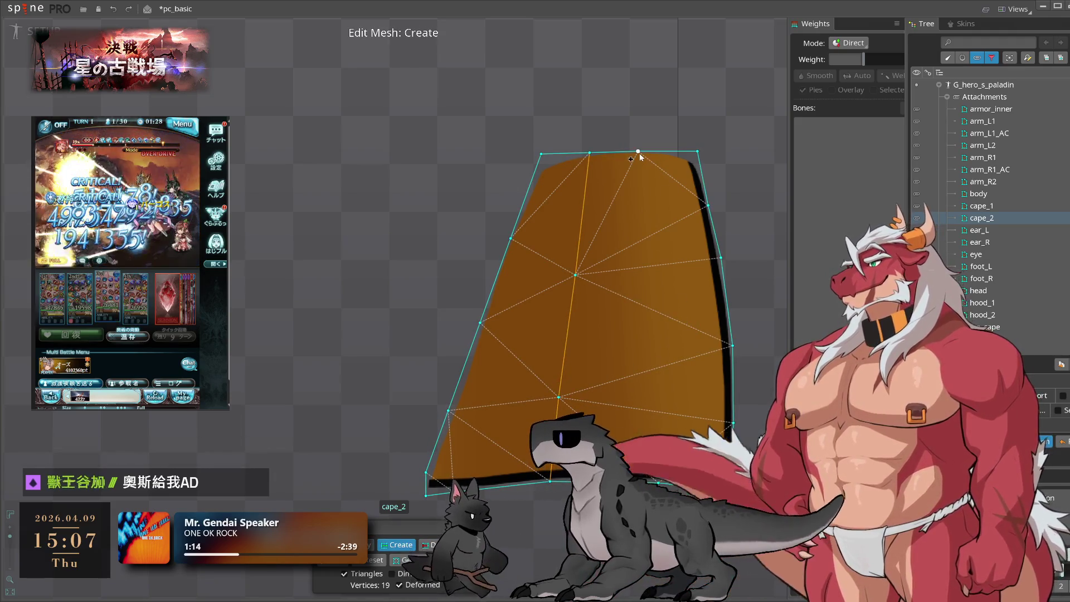
{"action": "left_click", "coordinate": [646, 229]}
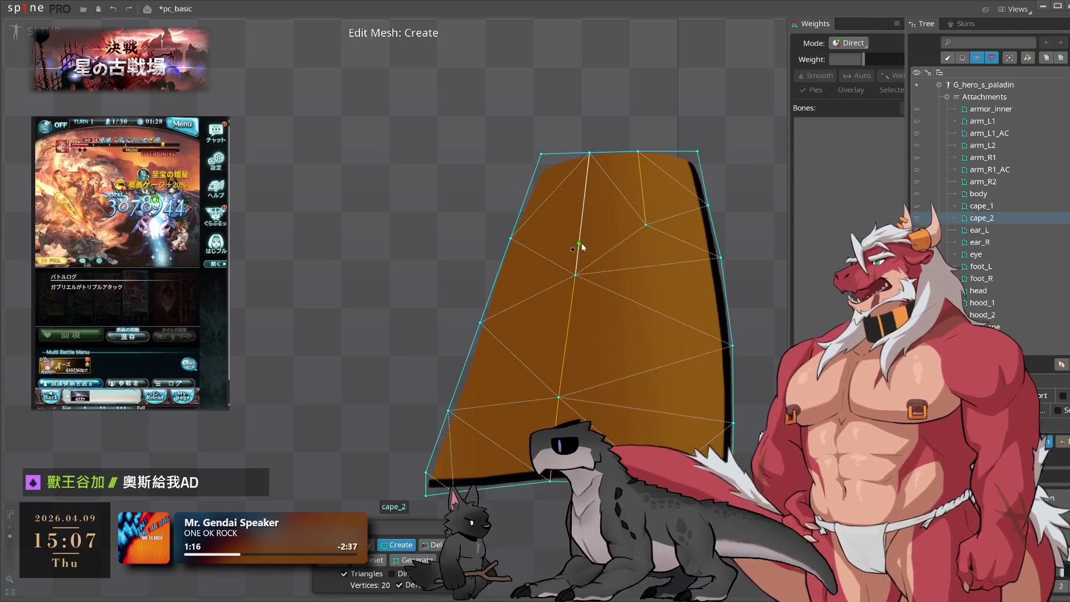
{"action": "key", "text": "d"}
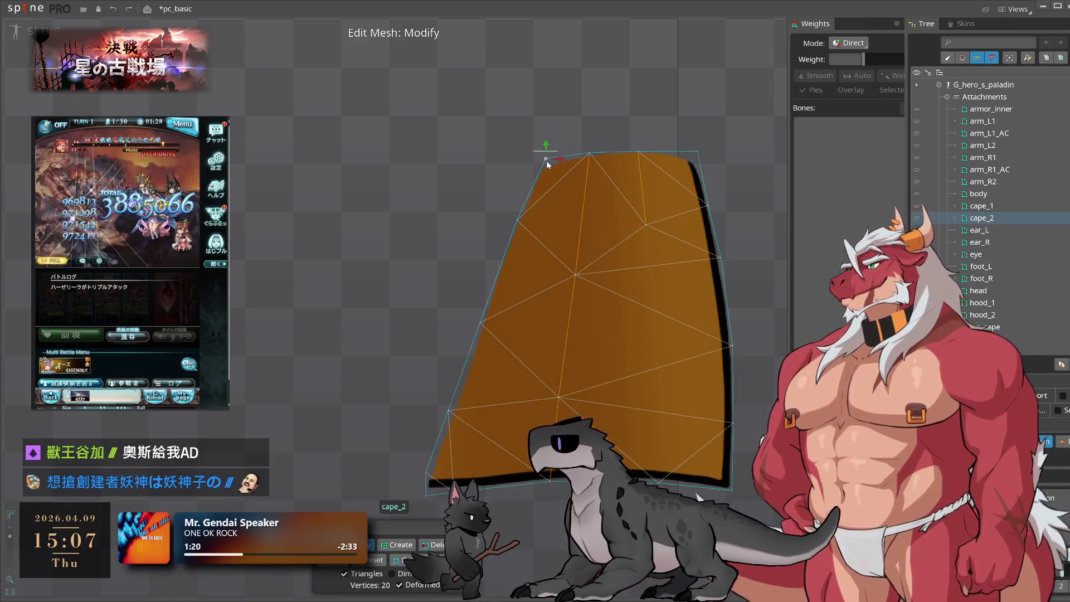
{"action": "key", "text": "c"}
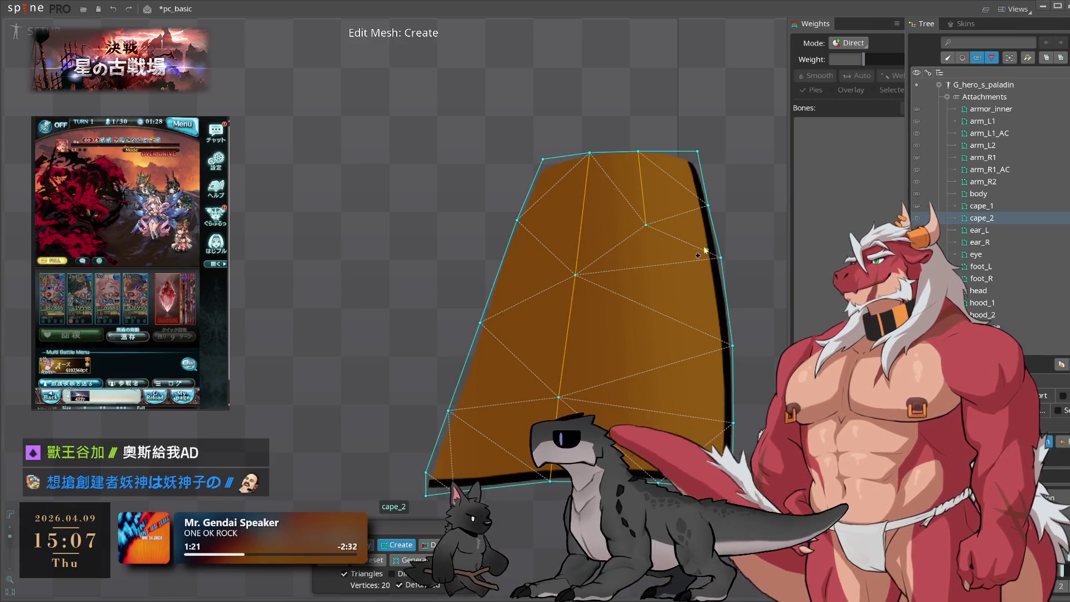
{"action": "left_click", "coordinate": [649, 317]}
{"action": "left_click_drag", "start_coordinate": [648, 403], "coordinate": [655, 396]}
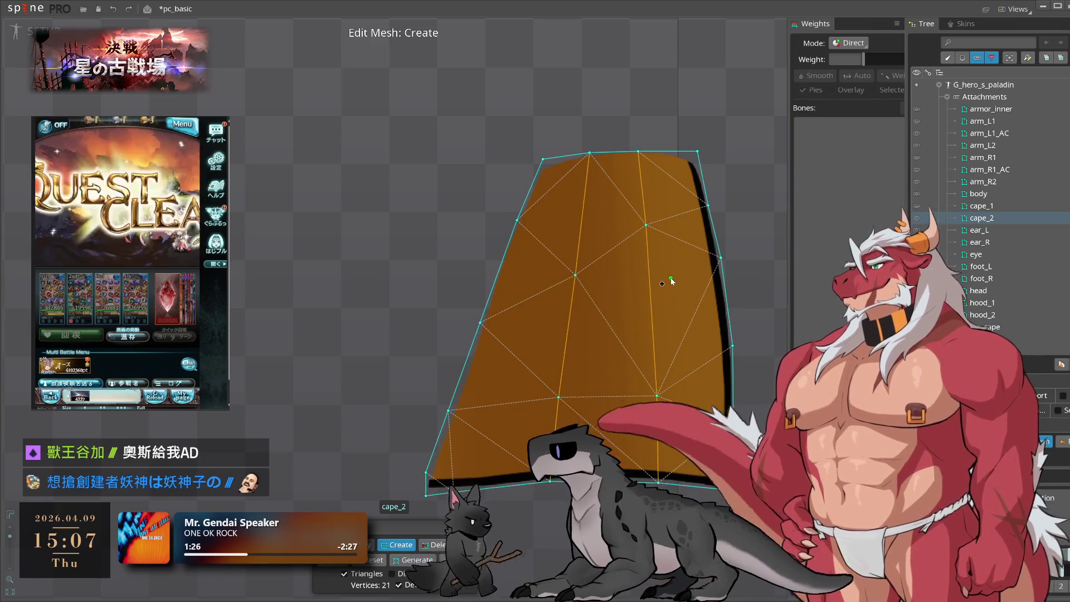
{"action": "key", "text": "m"}
{"action": "left_click_drag", "start_coordinate": [645, 225], "coordinate": [650, 283]}
{"action": "left_click_drag", "start_coordinate": [573, 277], "coordinate": [566, 317]}
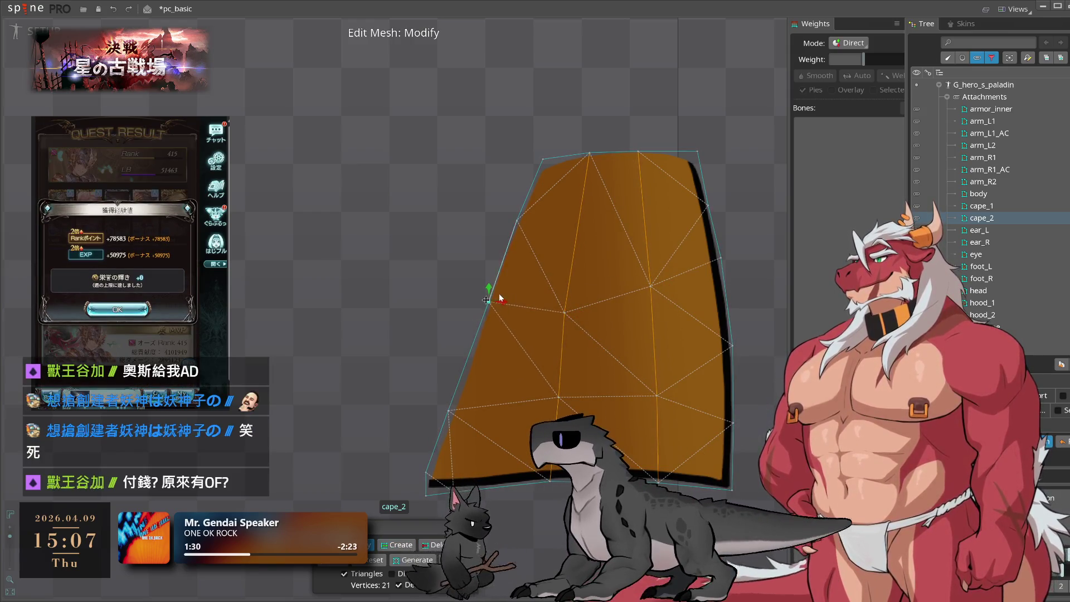
{"action": "left_click_drag", "start_coordinate": [651, 287], "coordinate": [653, 309]}
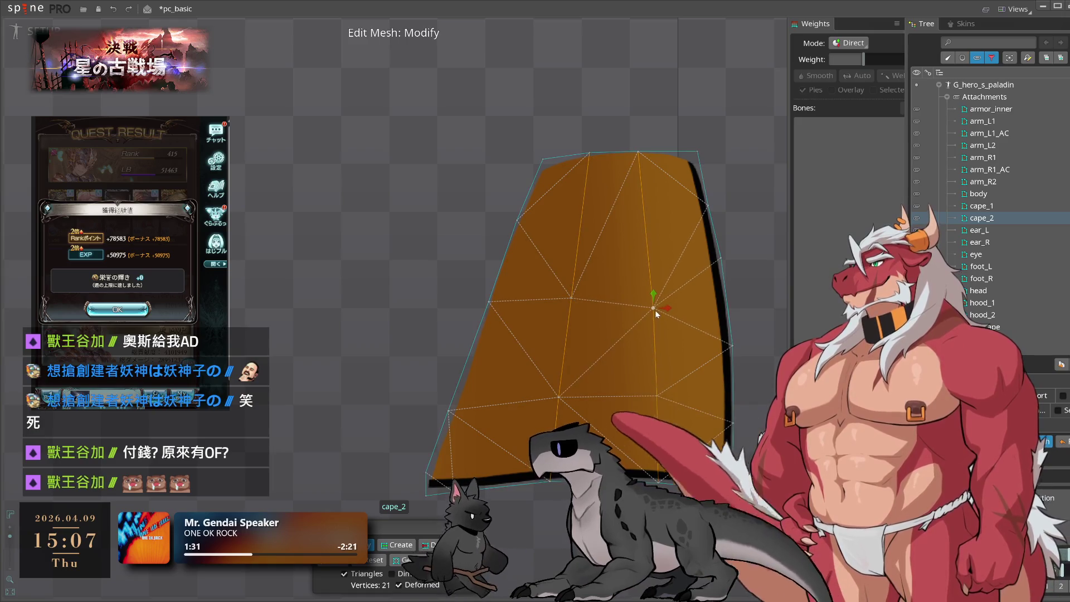
{"action": "left_click", "coordinate": [731, 327]}
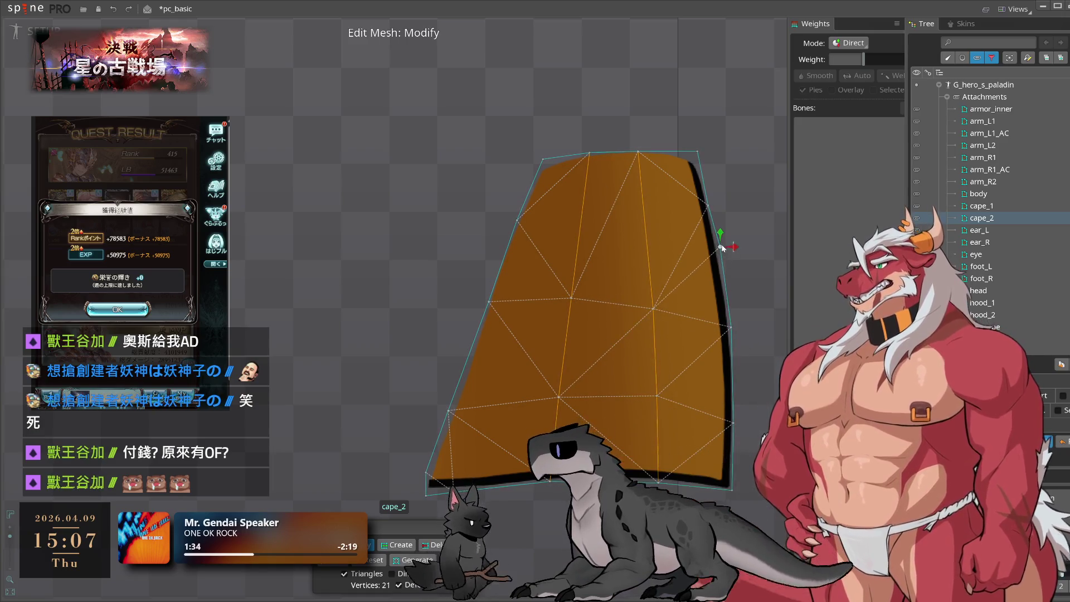
- Fit the right-edge and left-edge cape_2 vertices onto the outline, finishing at 23 vertices
{"action": "left_click", "coordinate": [643, 224]}
{"action": "mouse_move", "coordinate": [697, 208]}
{"action": "left_mouse_down"}
{"action": "mouse_move", "coordinate": [720, 214]}
{"action": "mouse_move", "coordinate": [711, 216]}
{"action": "mouse_move", "coordinate": [725, 260]}
{"action": "left_mouse_up"}
{"action": "left_click_drag", "start_coordinate": [730, 327], "coordinate": [731, 314]}
{"action": "left_click_drag", "start_coordinate": [739, 403], "coordinate": [739, 399]}
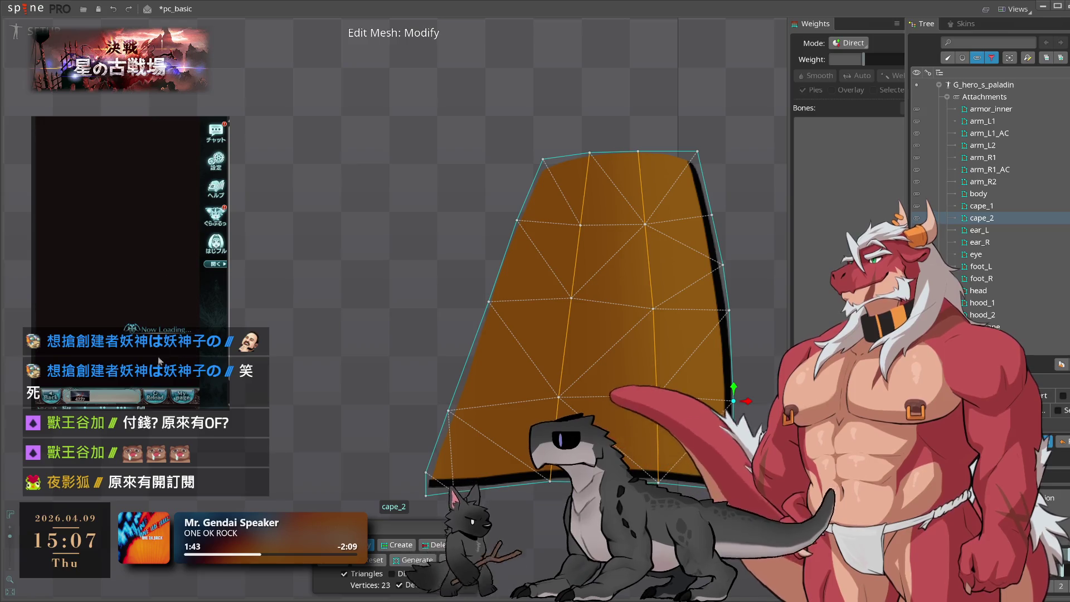
{"action": "left_click", "coordinate": [135, 277]}
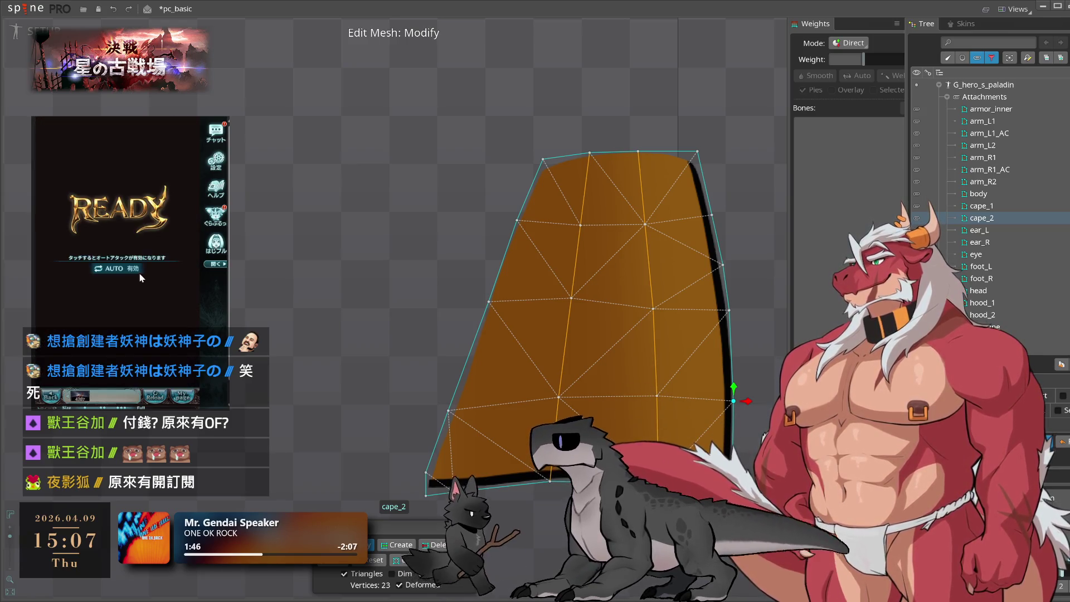
{"action": "left_click_drag", "start_coordinate": [448, 411], "coordinate": [458, 391]}
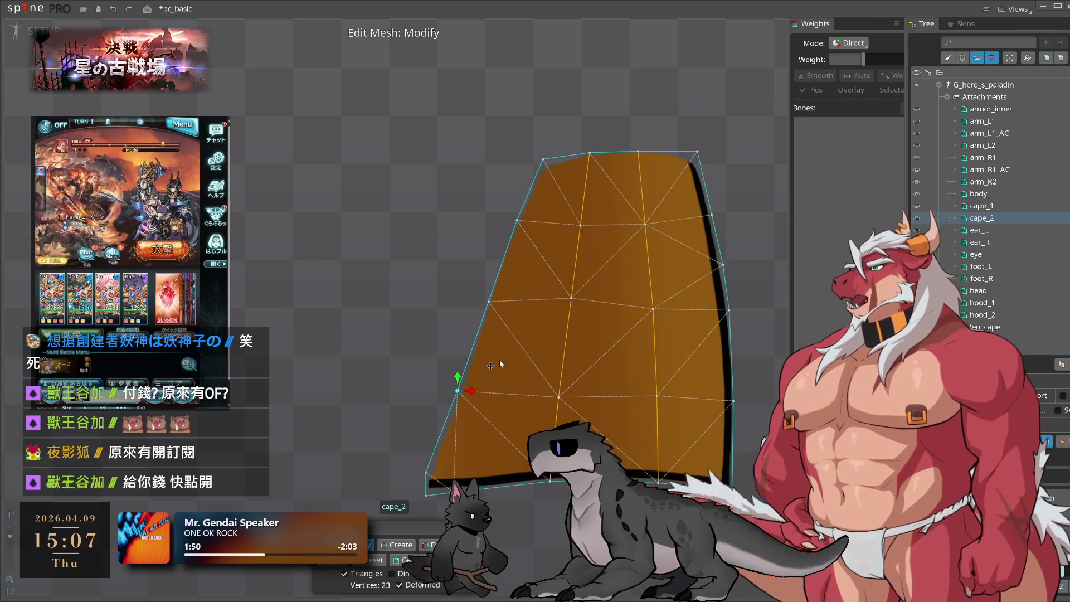
{"action": "left_click", "coordinate": [454, 478]}
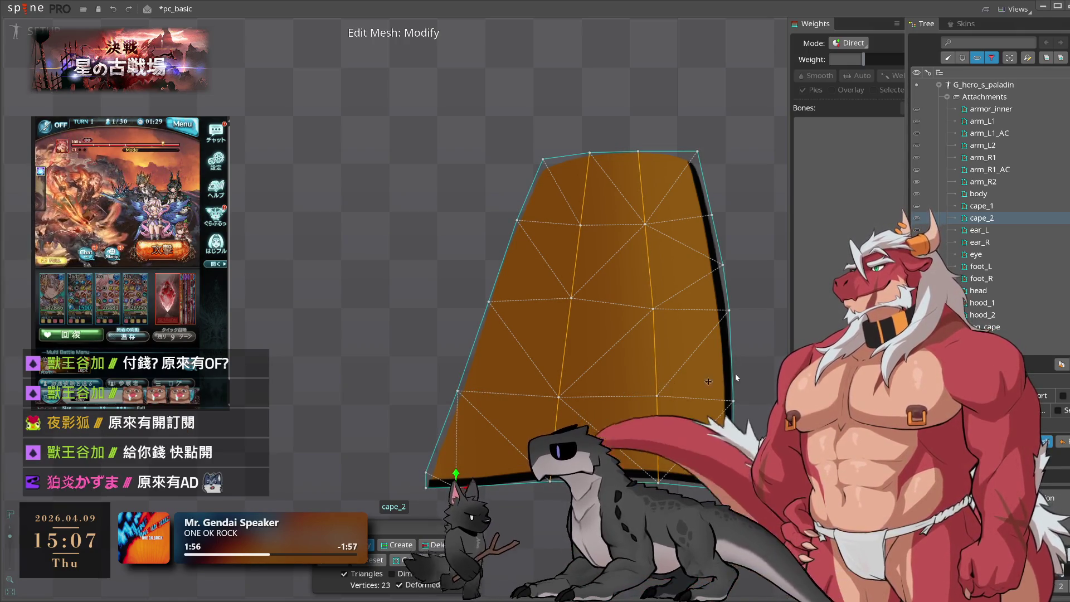
{"action": "key", "text": "Escape"}
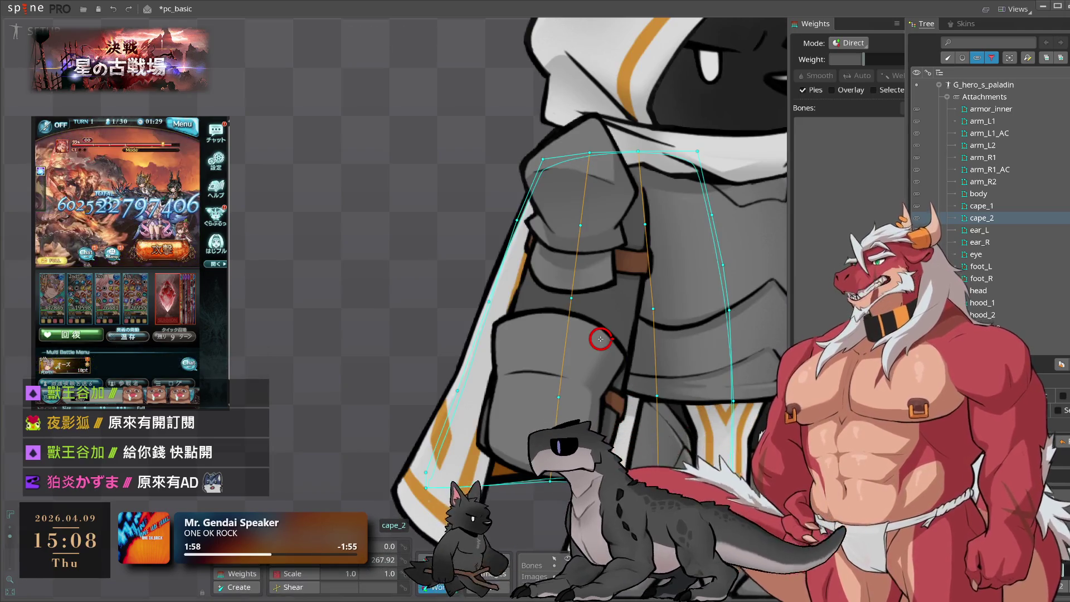
- Shift the middle column and right-edge cape_2 vertices into place, then select ear_L
{"action": "key", "text": "ctrl+z"}
{"action": "left_click", "coordinate": [646, 151]}
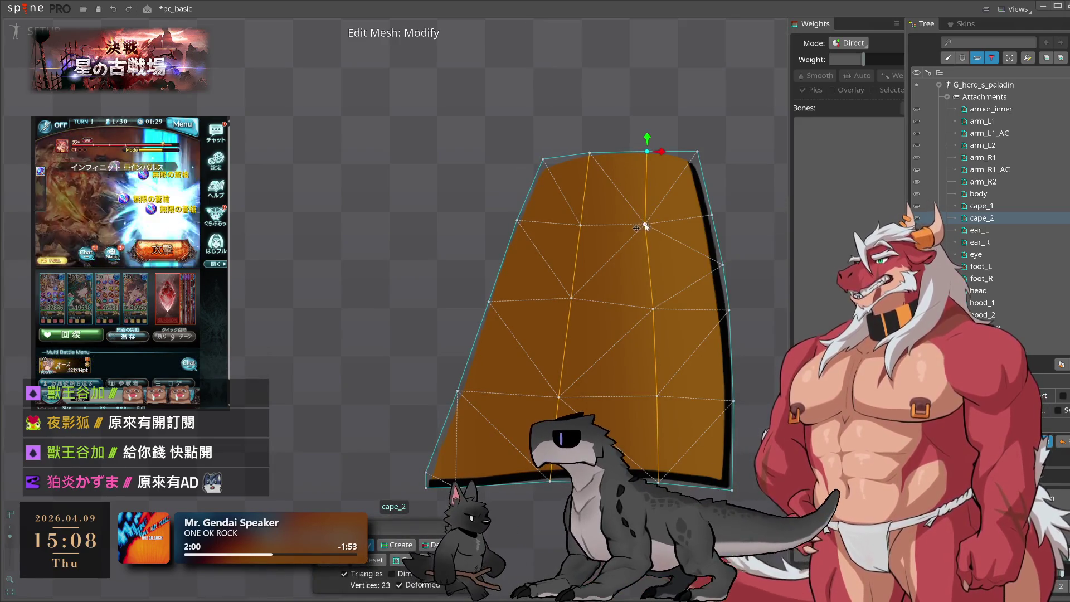
{"action": "left_click_drag", "start_coordinate": [641, 223], "coordinate": [650, 210]}
{"action": "left_click_drag", "start_coordinate": [657, 307], "coordinate": [663, 303]}
{"action": "left_click", "coordinate": [660, 396]}
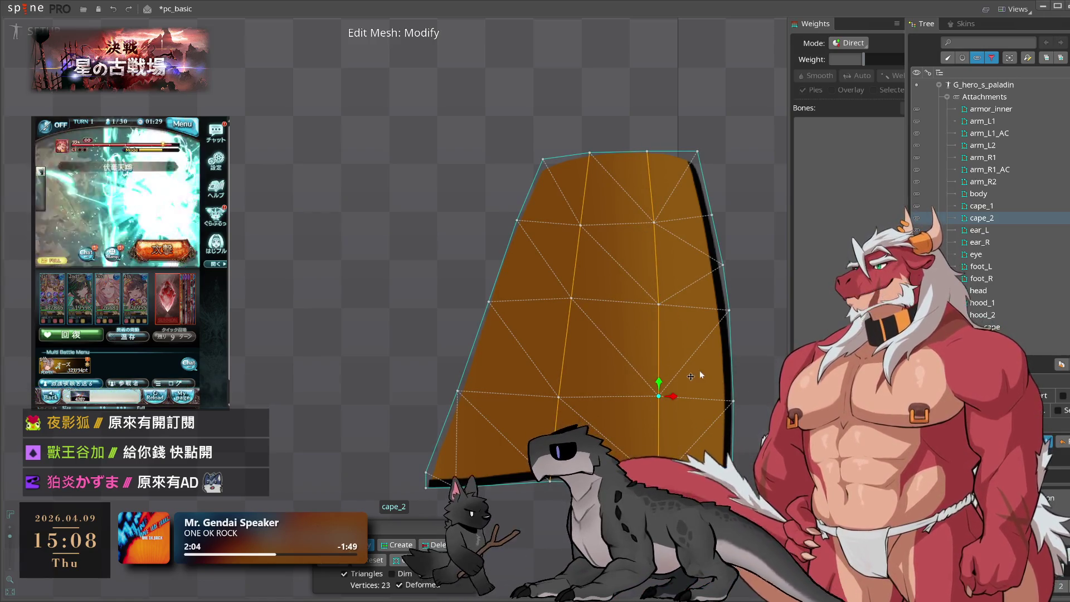
{"action": "left_click_drag", "start_coordinate": [723, 265], "coordinate": [719, 256]}
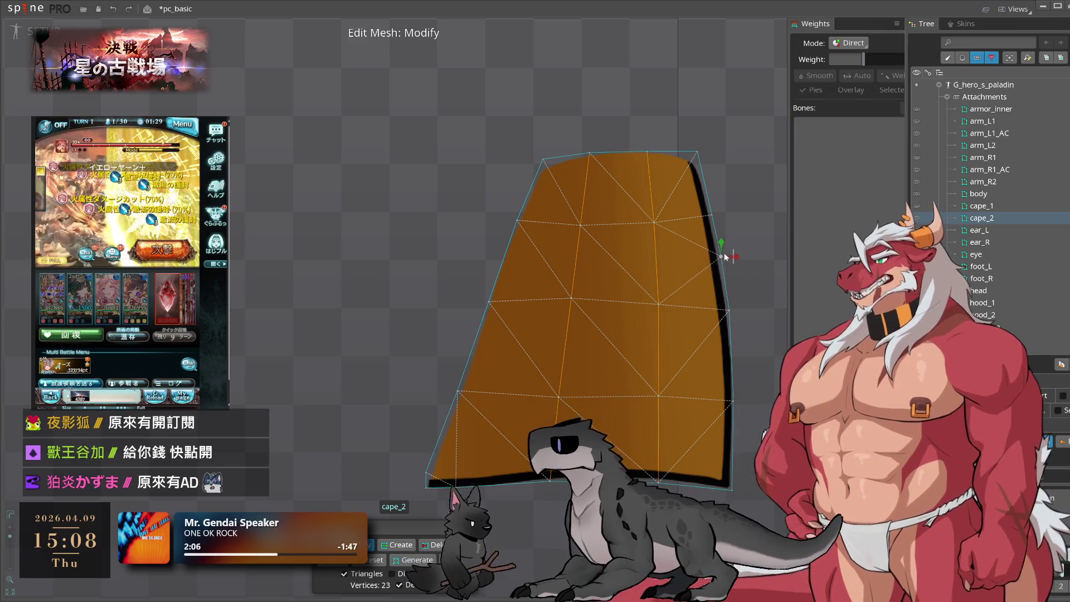
{"action": "left_click", "coordinate": [712, 216]}
{"action": "left_click_drag", "start_coordinate": [696, 152], "coordinate": [693, 159]}
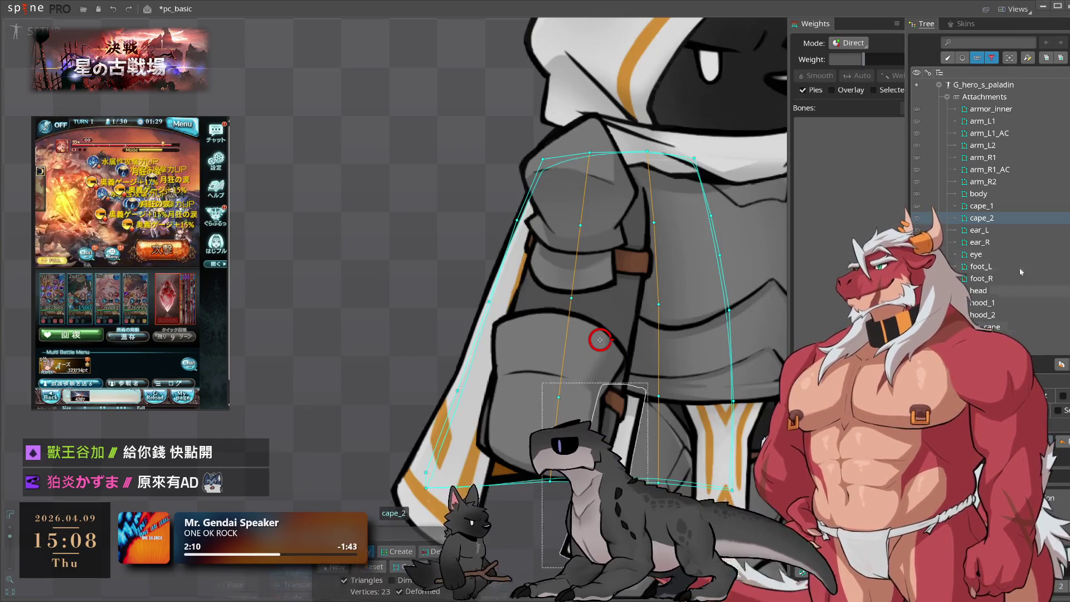
{"action": "left_click", "coordinate": [1004, 229]}
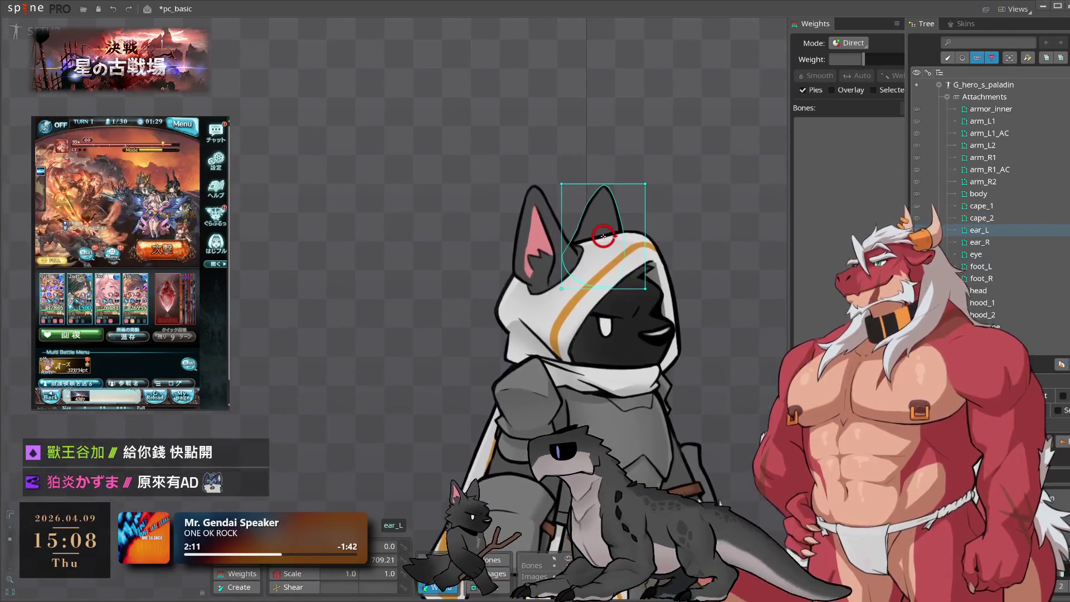
- Auto-trace the ear_L outline into a mesh and add two vertices along it
{"action": "key", "text": "ctrl+m"}
{"action": "key", "text": "t"}
{"action": "scroll", "coordinate": [585, 357], "scroll_direction": "up", "scroll_amount": 3}
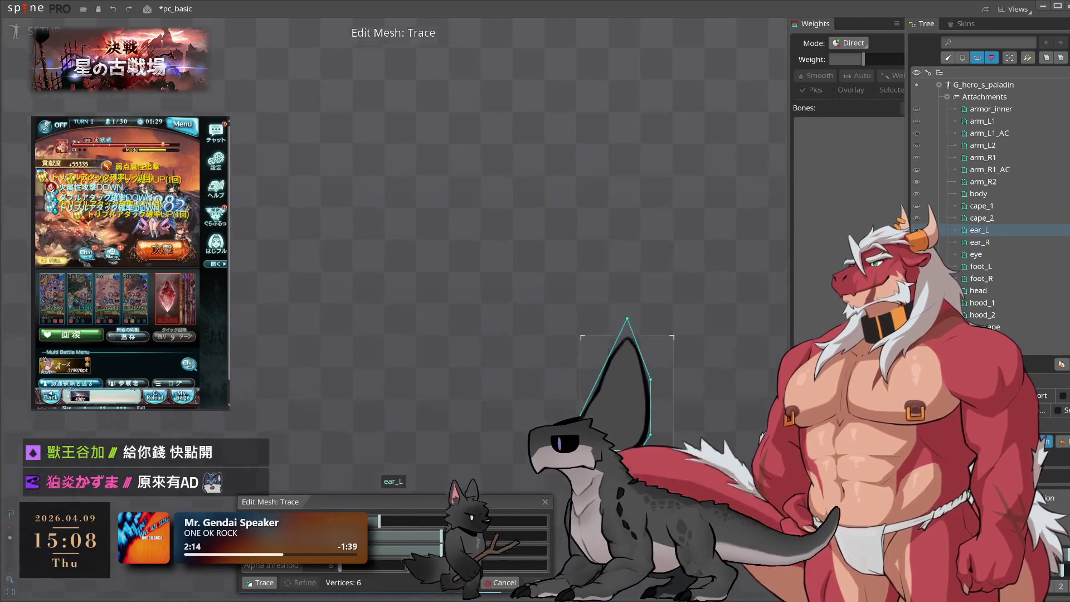
{"action": "key", "text": "m"}
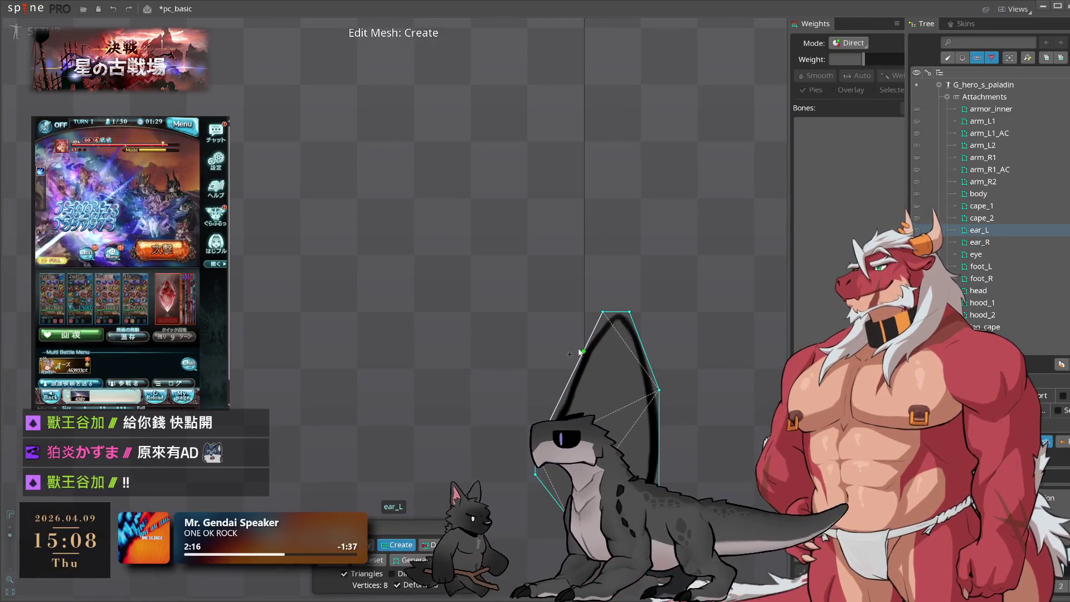
{"action": "left_click", "coordinate": [559, 400]}
{"action": "left_click", "coordinate": [535, 451]}
- Drag the left, top and right ear_L vertices onto the pointed ear's outline, giving 12 vertices
{"action": "key", "text": "m"}
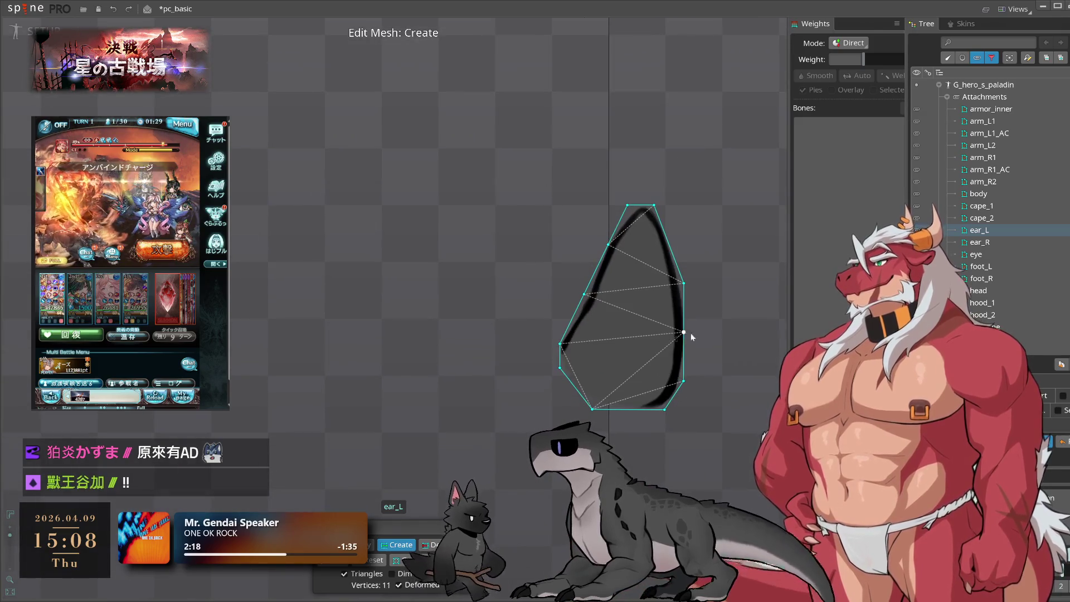
{"action": "left_click_drag", "start_coordinate": [684, 332], "coordinate": [691, 347]}
{"action": "scroll", "coordinate": [588, 319], "scroll_direction": "up", "scroll_amount": 2}
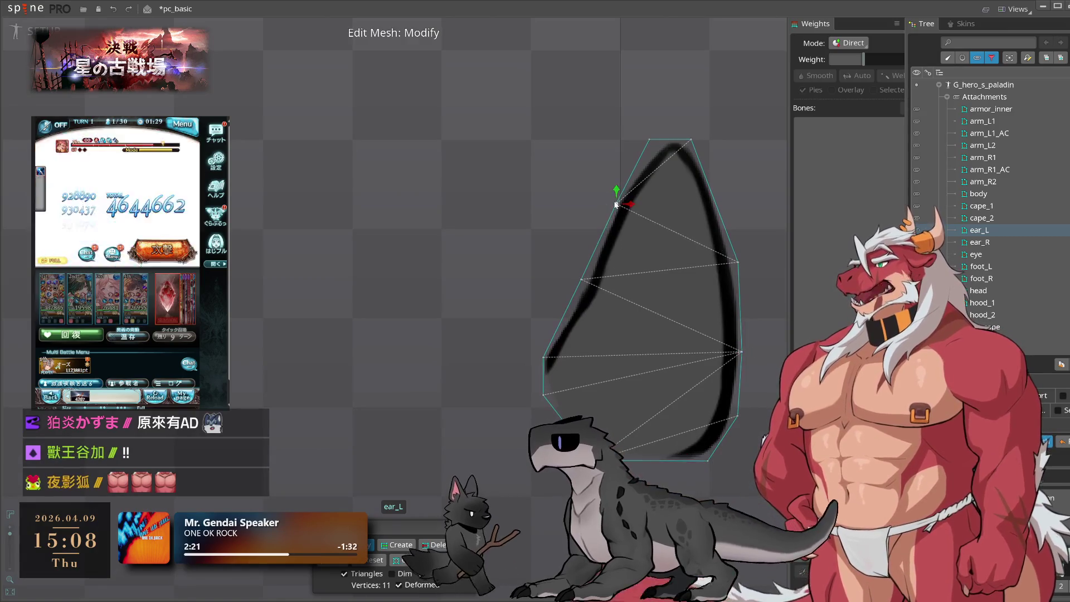
{"action": "left_click_drag", "start_coordinate": [585, 284], "coordinate": [585, 294]}
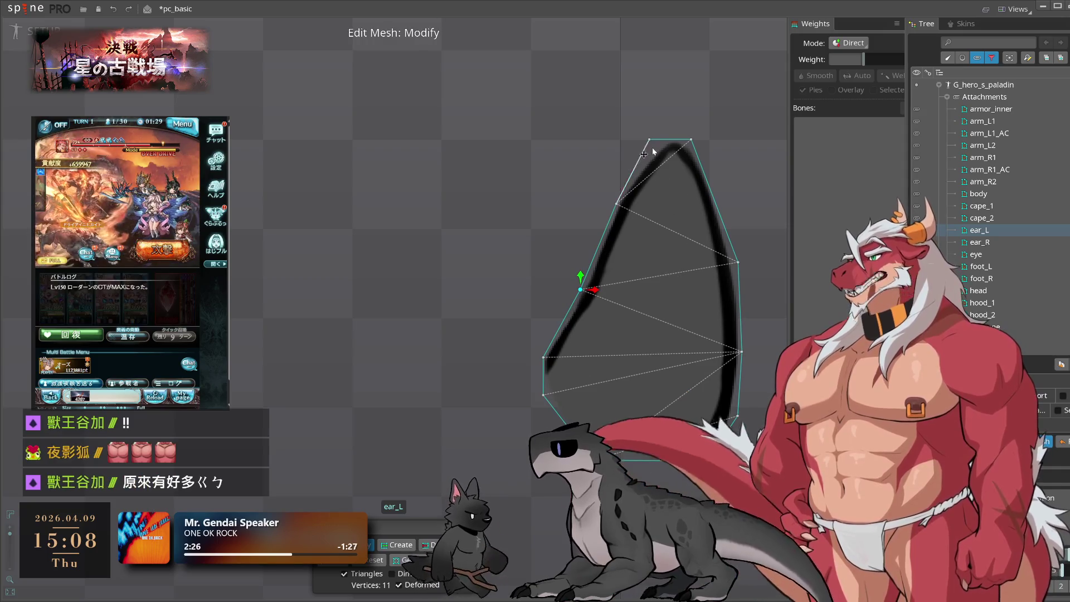
{"action": "left_click_drag", "start_coordinate": [655, 141], "coordinate": [664, 141]}
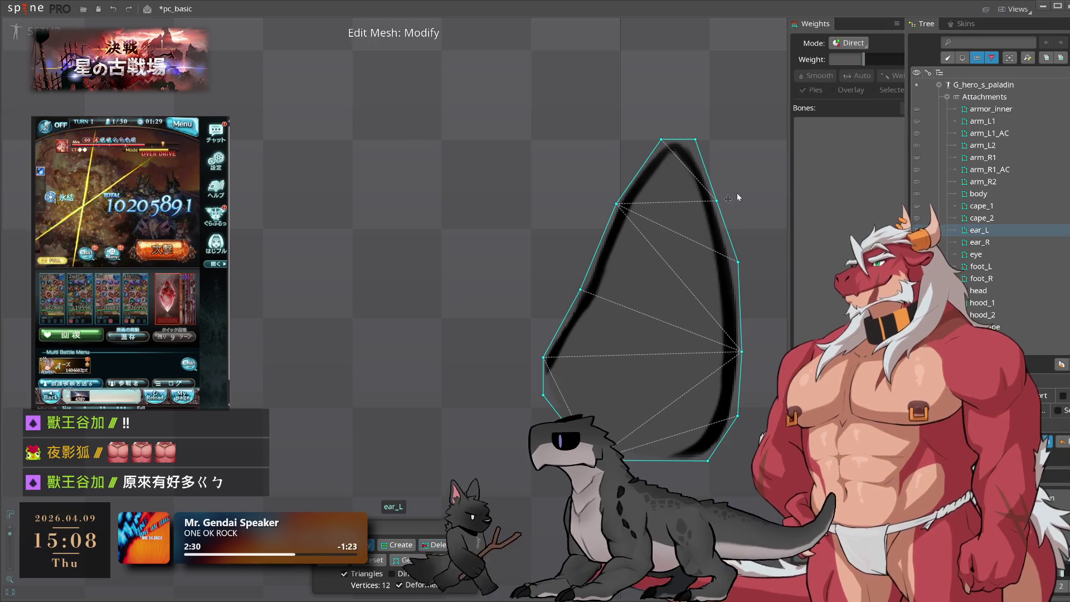
{"action": "left_click", "coordinate": [717, 200]}
{"action": "left_click_drag", "start_coordinate": [701, 142], "coordinate": [689, 136]}
{"action": "left_click_drag", "start_coordinate": [740, 263], "coordinate": [734, 269]}
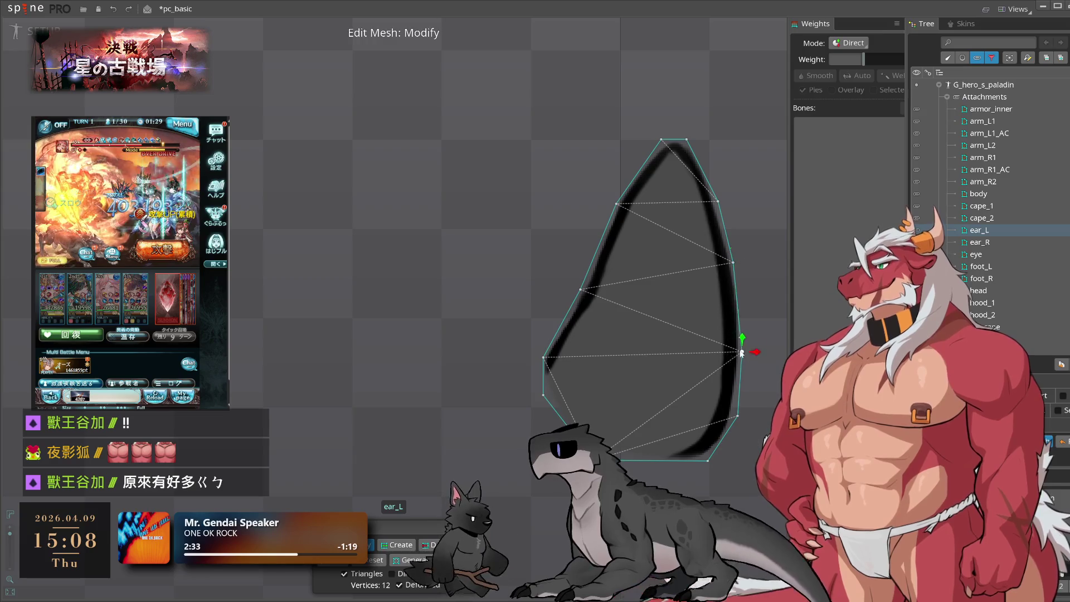
{"action": "scroll", "coordinate": [647, 366], "scroll_direction": "up", "scroll_amount": 2}
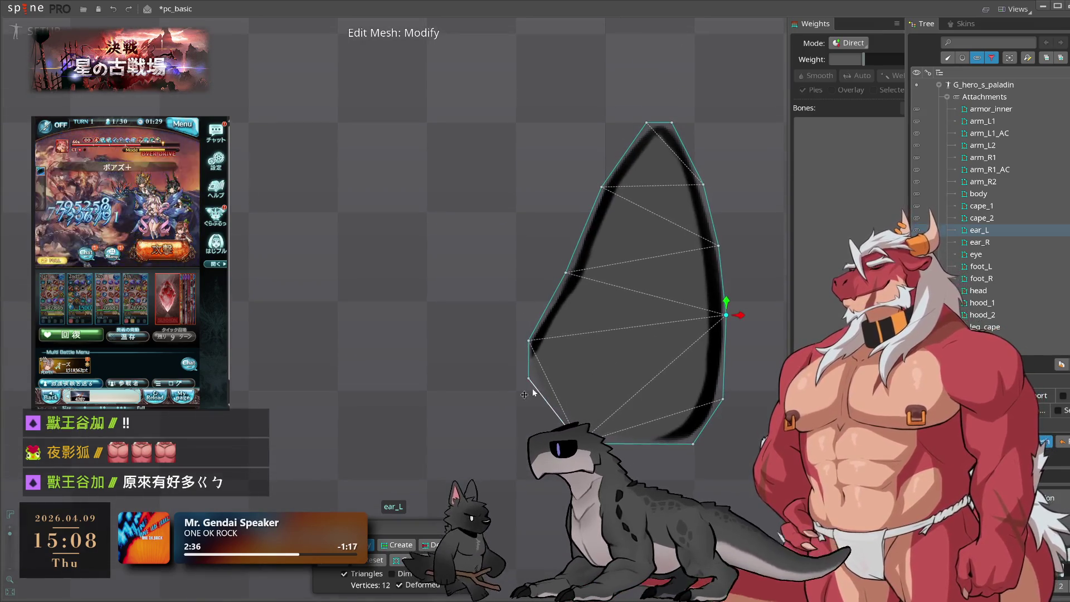
{"action": "key", "text": "Escape"}
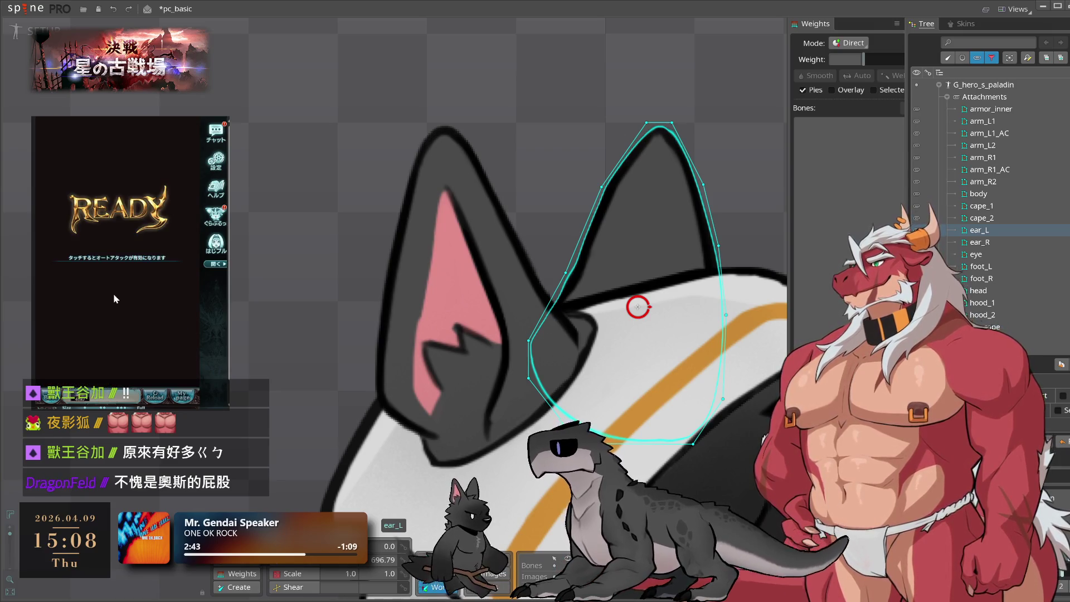
- Select ear_R, auto-trace and apply its outline hull, and add an extra vertex
{"action": "left_click", "coordinate": [979, 242]}
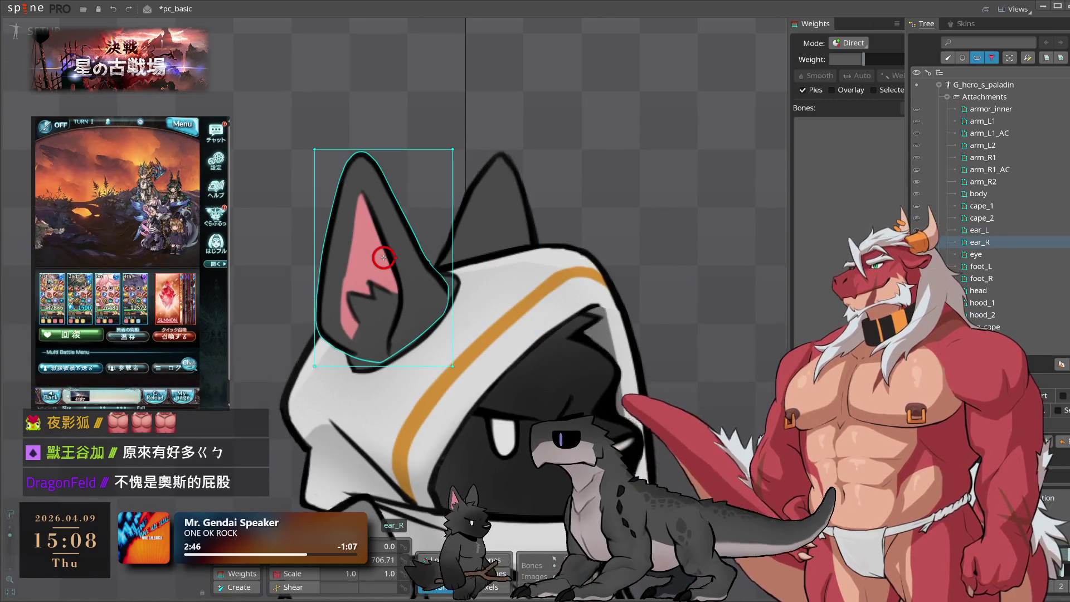
{"action": "left_click", "coordinate": [936, 395]}
{"action": "left_click", "coordinate": [446, 560]}
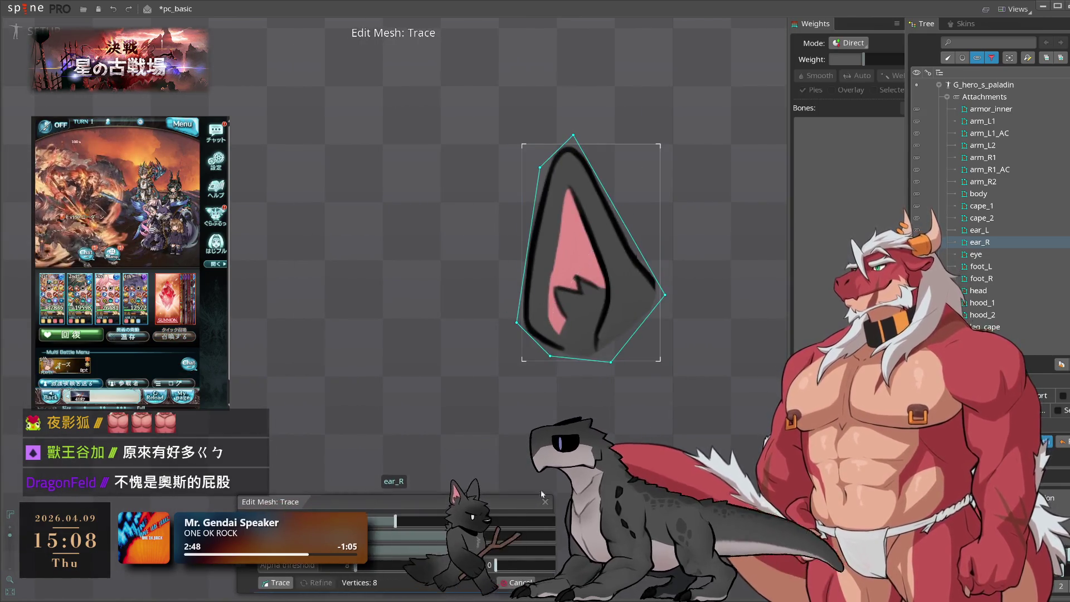
{"action": "left_click", "coordinate": [535, 582]}
{"action": "left_click", "coordinate": [396, 544]}
{"action": "left_click", "coordinate": [645, 277]}
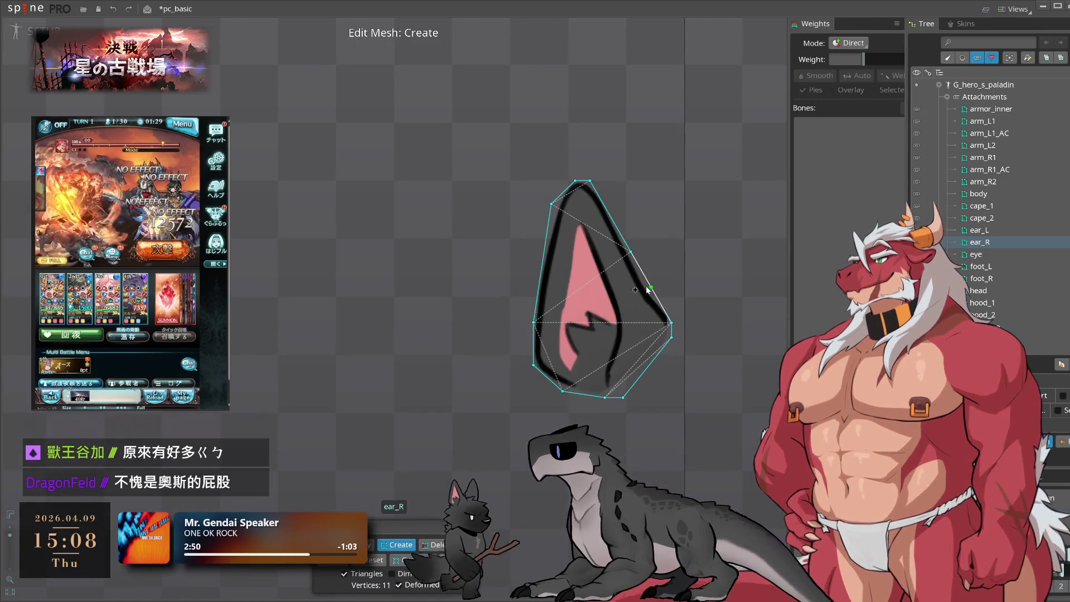
{"action": "scroll", "coordinate": [597, 224], "scroll_direction": "up", "scroll_amount": 2}
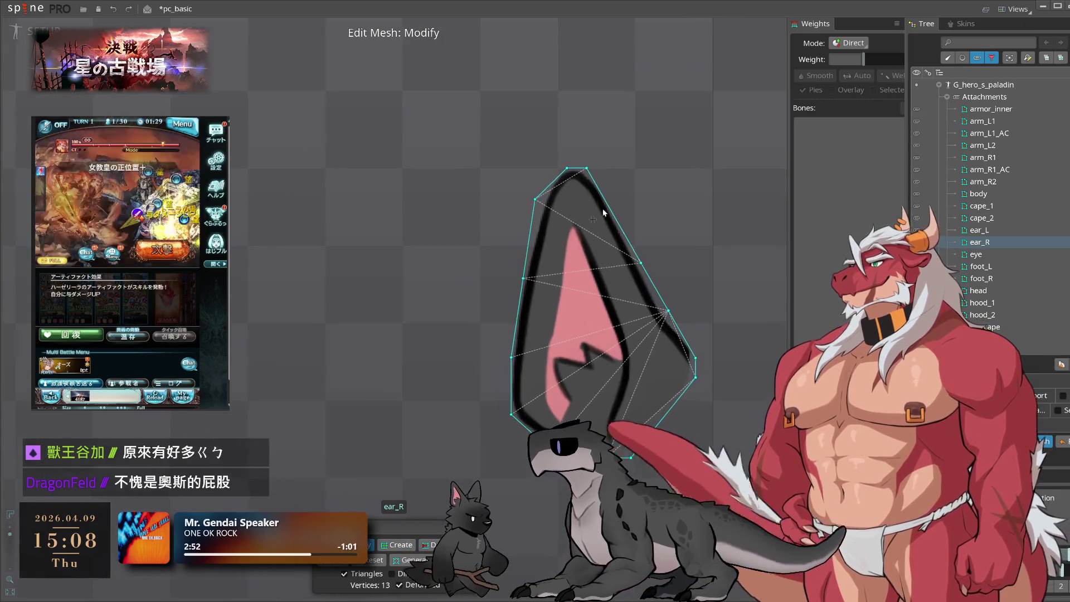
- Fit the top-left, bottom and left-edge ear_R vertices onto the outline, reaching 14 vertices
{"action": "left_click", "coordinate": [580, 169]}
{"action": "mouse_move", "coordinate": [580, 169]}
{"action": "left_mouse_down"}
{"action": "mouse_move", "coordinate": [552, 168]}
{"action": "mouse_move", "coordinate": [534, 223]}
{"action": "left_mouse_up"}
{"action": "left_click", "coordinate": [594, 168]}
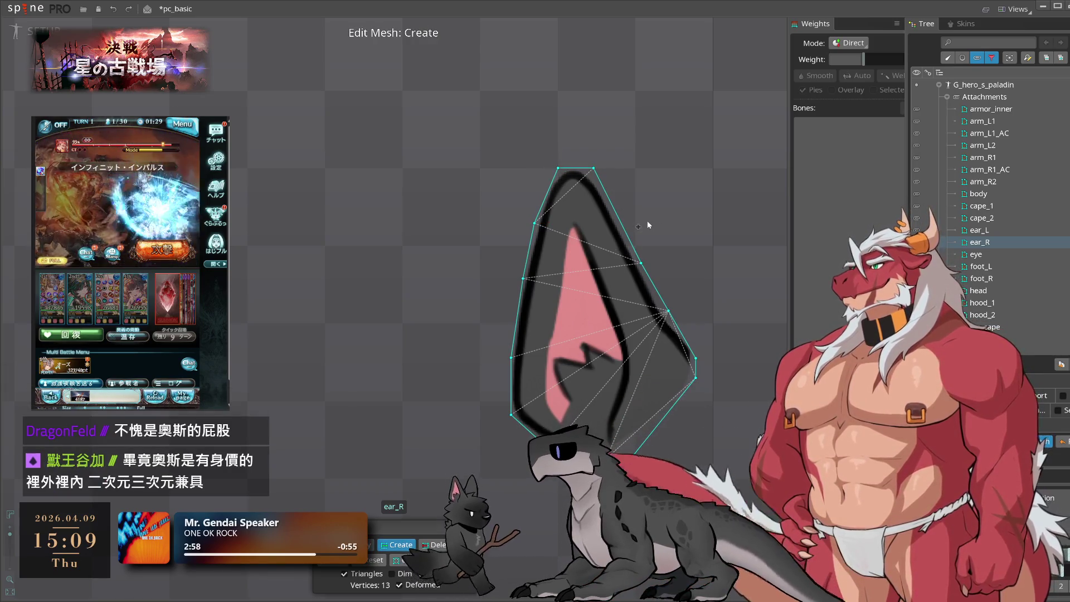
{"action": "left_click", "coordinate": [617, 215]}
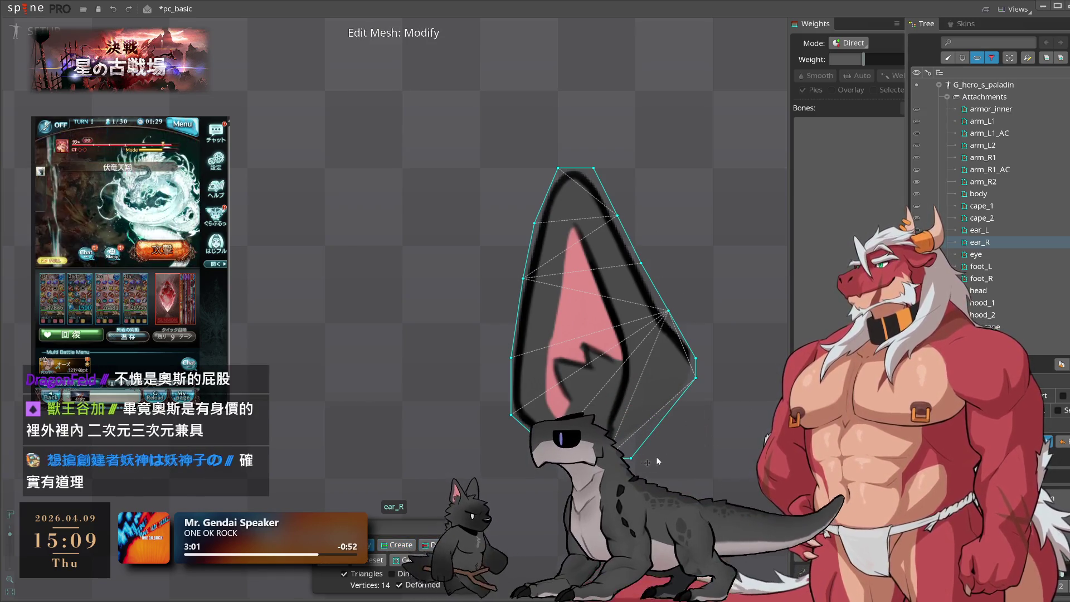
{"action": "left_click_drag", "start_coordinate": [630, 459], "coordinate": [657, 429]}
{"action": "left_click", "coordinate": [510, 414]}
{"action": "left_click", "coordinate": [595, 393]}
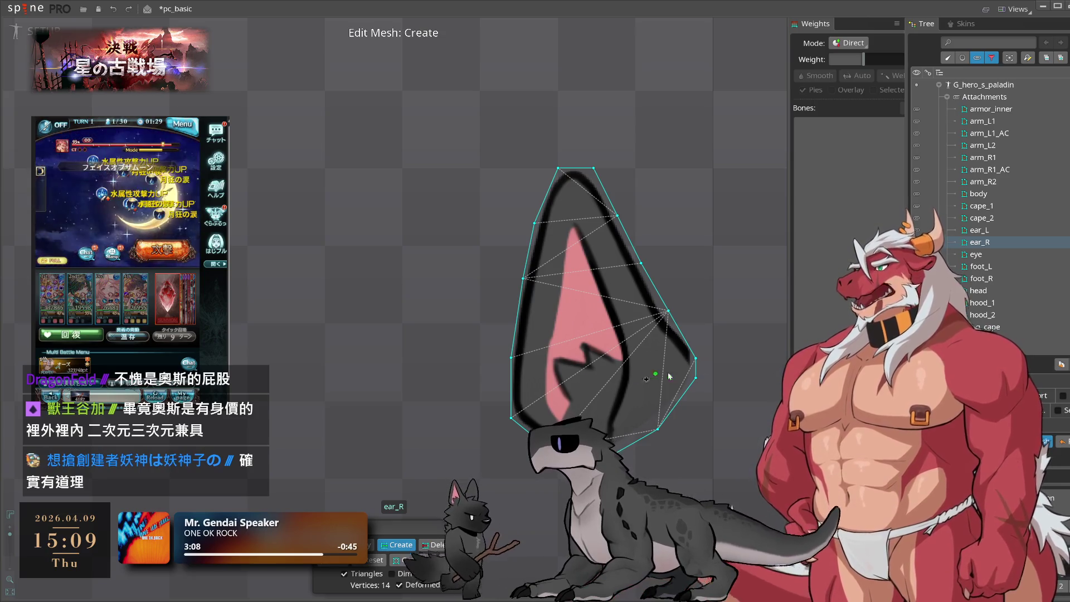
{"action": "left_click_drag", "start_coordinate": [523, 278], "coordinate": [520, 296]}
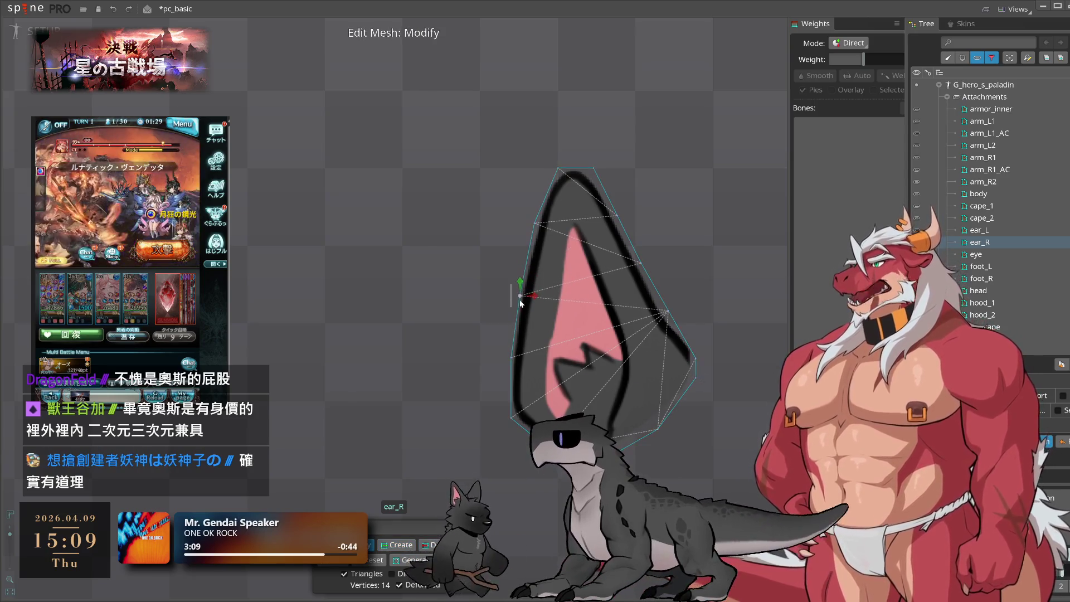
{"action": "left_click", "coordinate": [558, 167]}
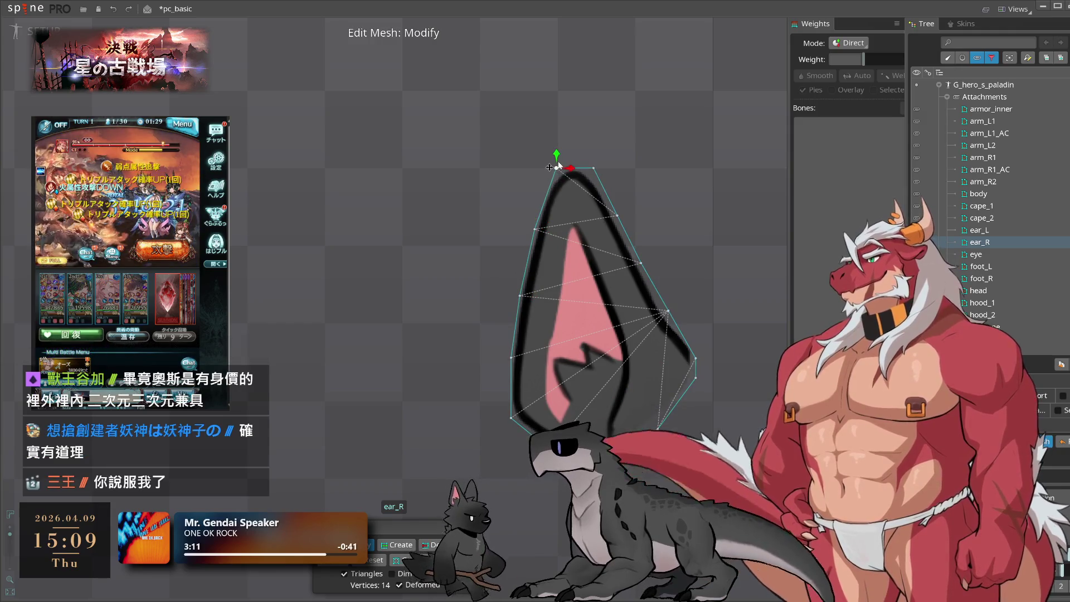
{"action": "left_click", "coordinate": [965, 255]}
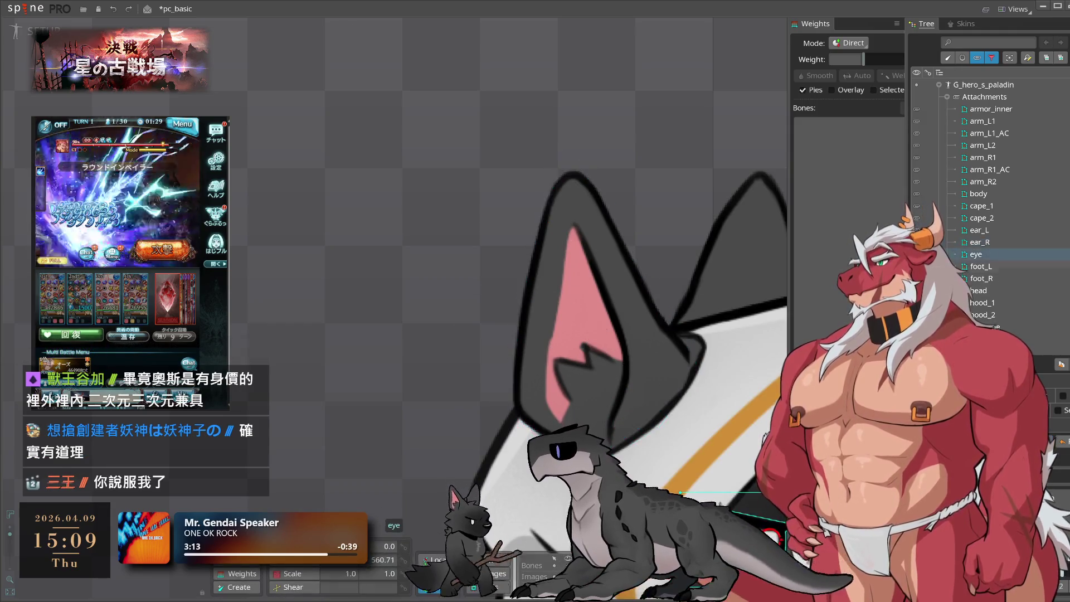
{"action": "scroll", "coordinate": [586, 413], "scroll_direction": "down", "scroll_amount": 5}
- Add two vertices along the boot edge of the foot_L mesh
{"action": "left_click", "coordinate": [1000, 269]}
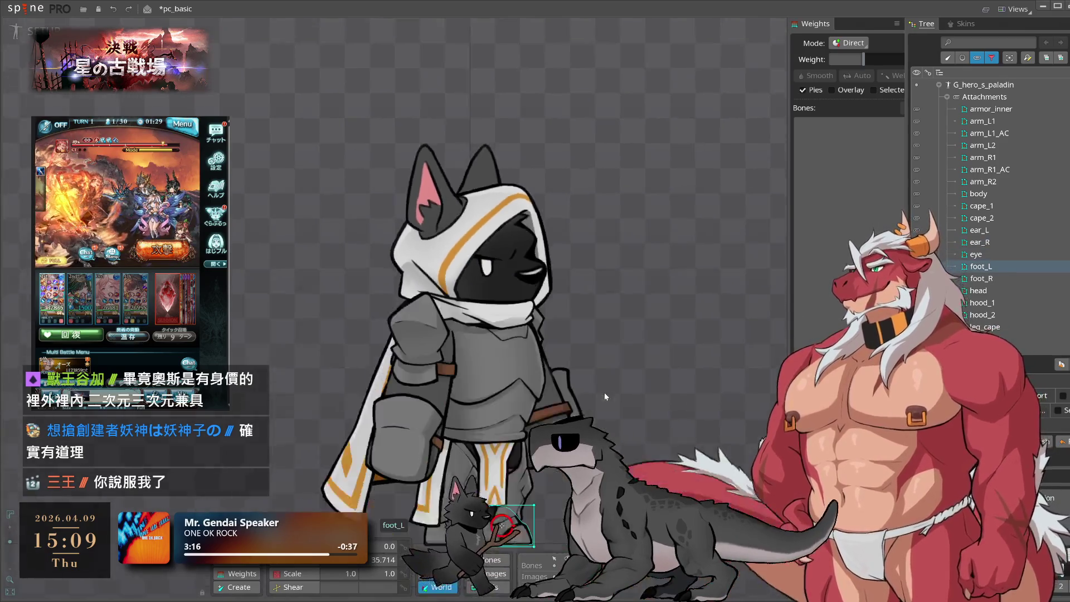
{"action": "left_click", "coordinate": [456, 458]}
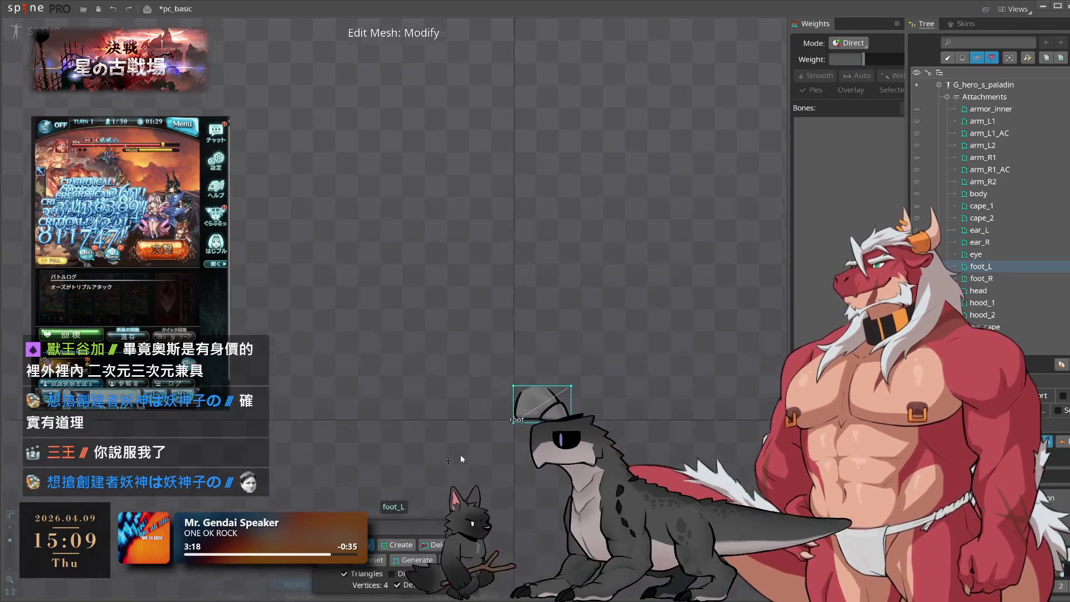
{"action": "scroll", "coordinate": [537, 425], "scroll_direction": "up", "scroll_amount": 5}
{"action": "left_click", "coordinate": [397, 544]}
{"action": "left_click", "coordinate": [586, 243]}
{"action": "left_click", "coordinate": [686, 353]}
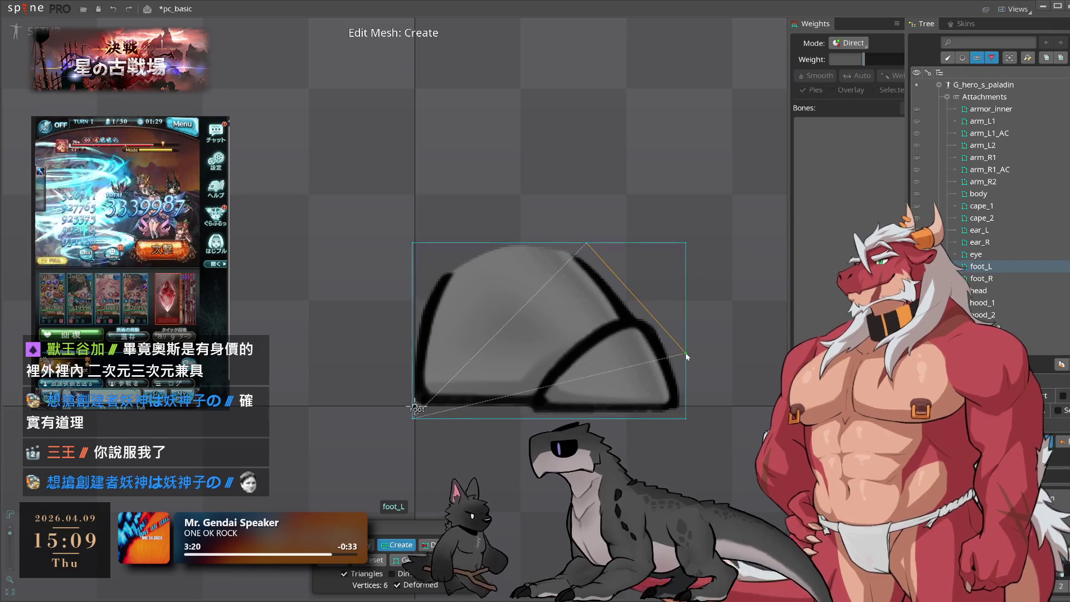
{"action": "scroll", "coordinate": [648, 363], "scroll_direction": "down", "scroll_amount": 5}
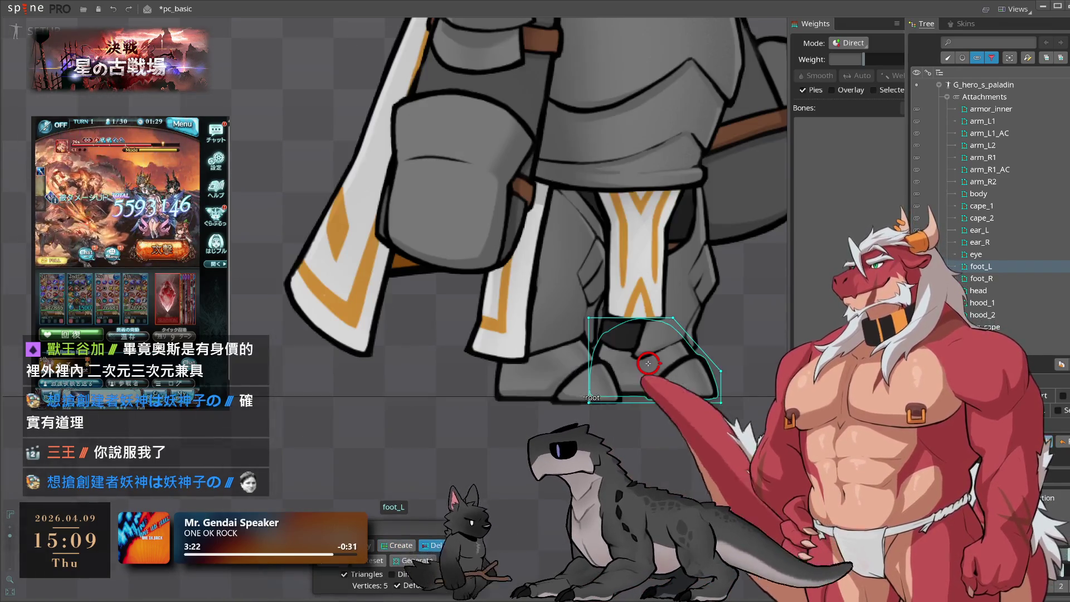
- On foot_R, add a vertex, drag one onto the boot's top corner, then exit mesh editing
{"action": "left_click", "coordinate": [556, 365]}
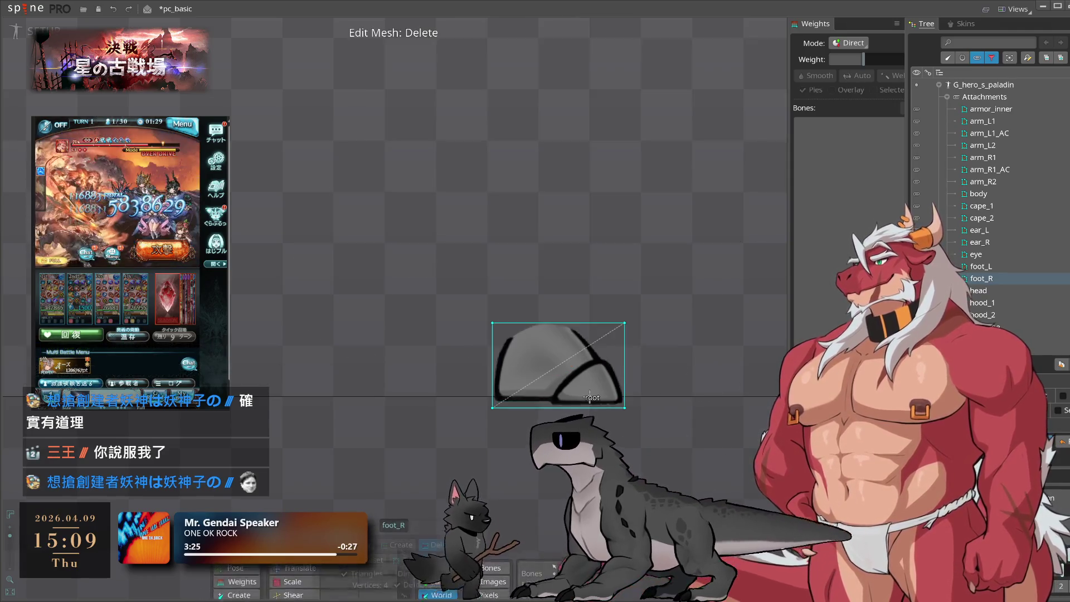
{"action": "scroll", "coordinate": [564, 322], "scroll_direction": "up", "scroll_amount": 3}
{"action": "left_click", "coordinate": [529, 305]}
{"action": "left_click_drag", "start_coordinate": [615, 305], "coordinate": [615, 391]}
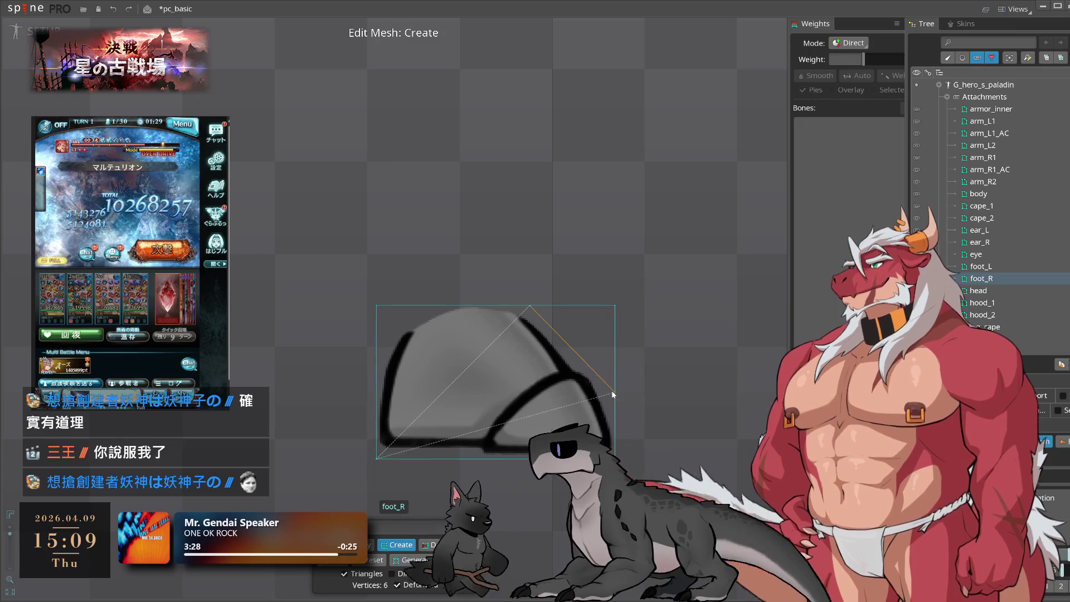
{"action": "key", "text": "Escape"}
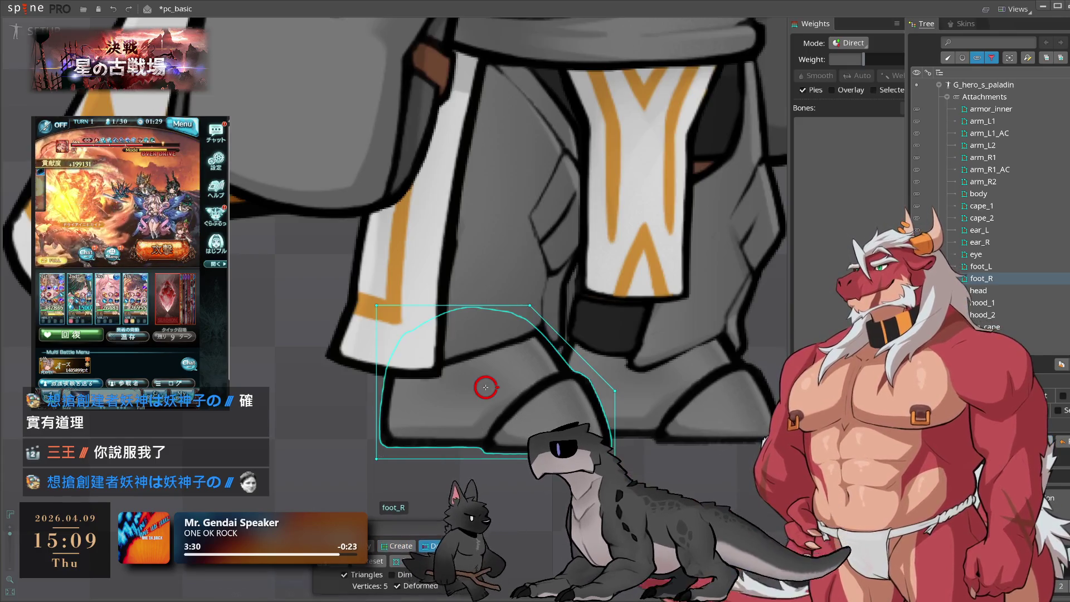
{"action": "scroll", "coordinate": [724, 386], "scroll_direction": "down", "scroll_amount": 5}
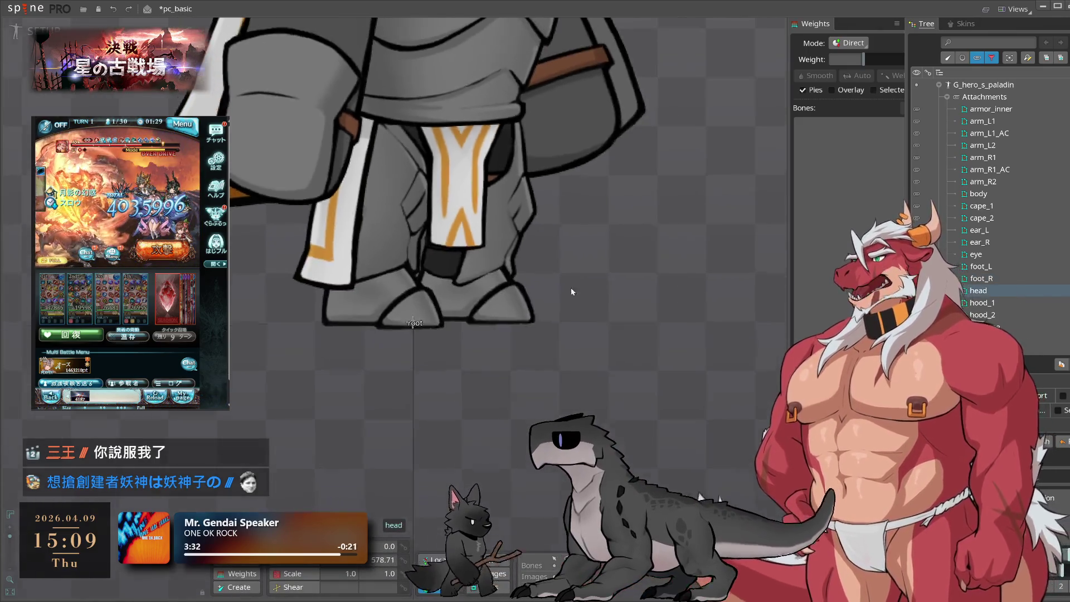
- In the head mesh, add a vertex and move it to the head's bottom edge
{"action": "scroll", "coordinate": [724, 385], "scroll_direction": "up", "scroll_amount": 3}
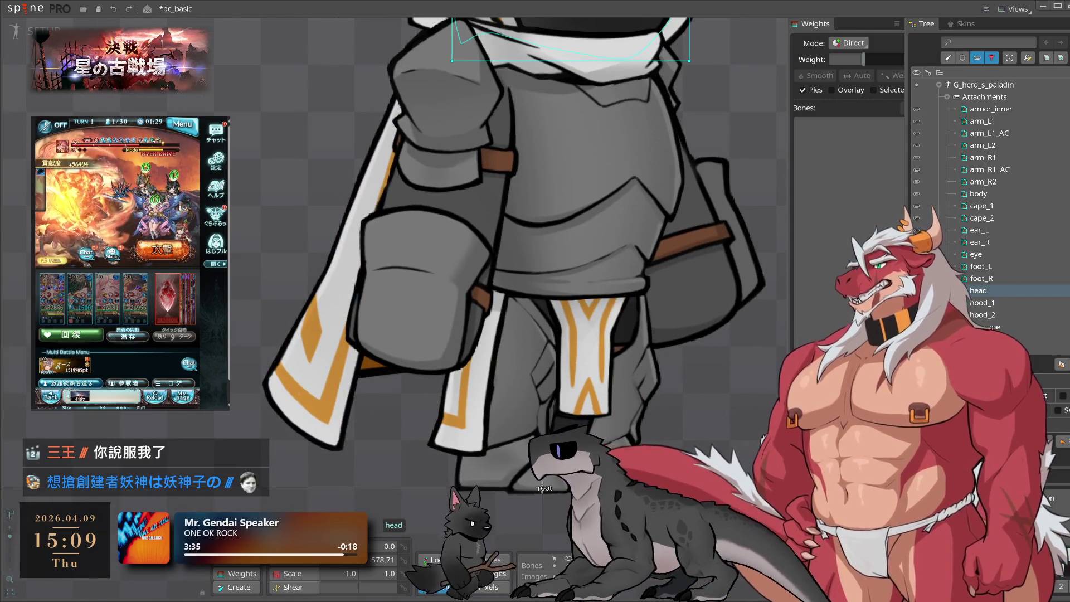
{"action": "key", "text": "m"}
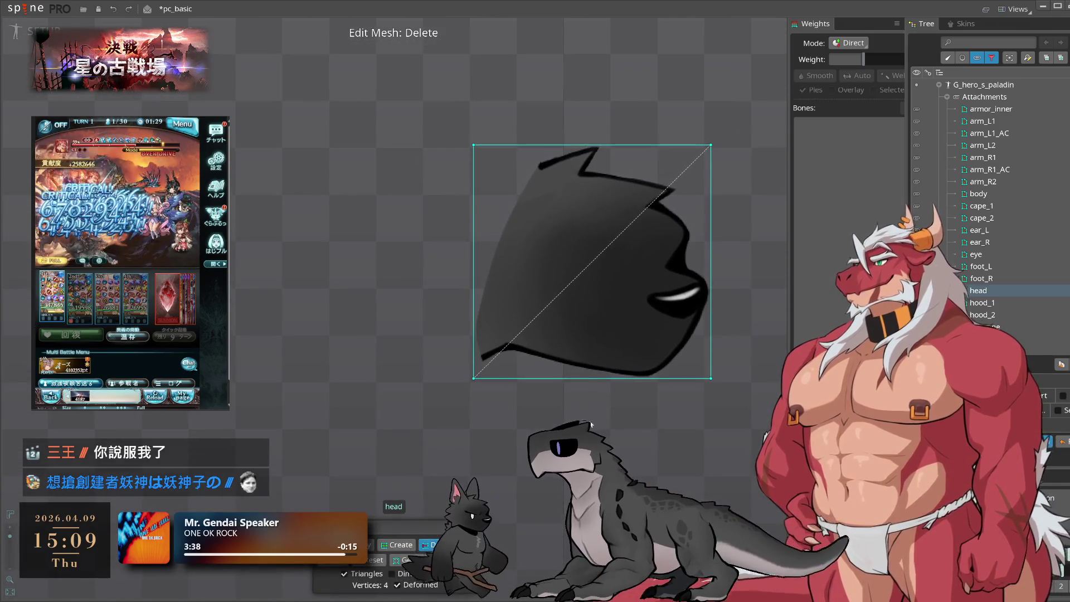
{"action": "scroll", "coordinate": [491, 372], "scroll_direction": "up", "scroll_amount": 3}
{"action": "left_click", "coordinate": [526, 349]}
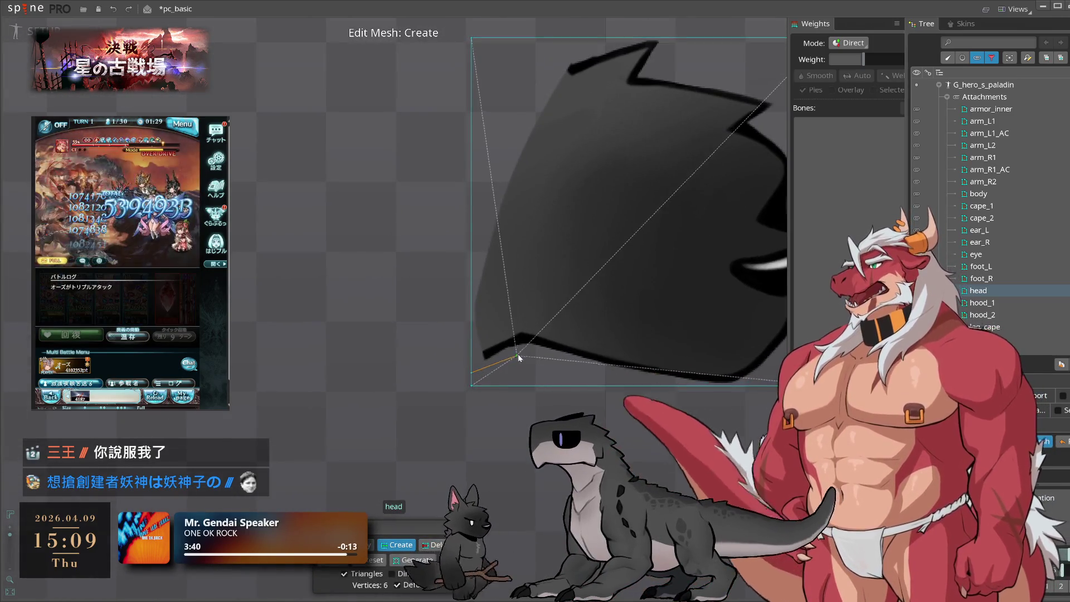
{"action": "left_click", "coordinate": [547, 355]}
{"action": "mouse_move", "coordinate": [556, 360]}
{"action": "left_mouse_down"}
{"action": "mouse_move", "coordinate": [675, 393]}
{"action": "mouse_move", "coordinate": [664, 390]}
{"action": "left_mouse_up"}
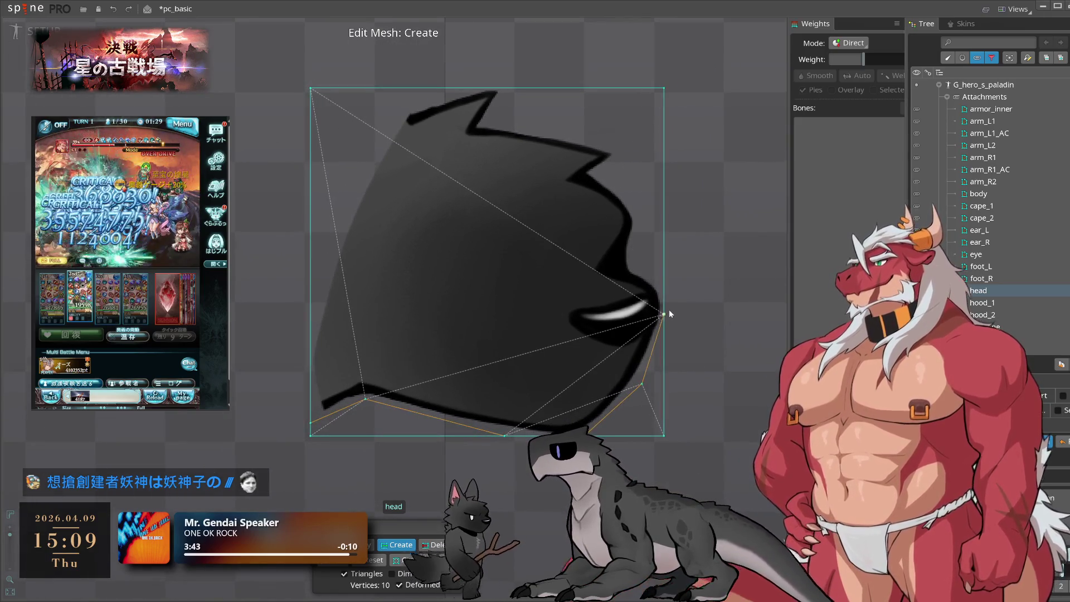
- Add head mesh vertices along the top edge, the top hair spike and the hair's inner edge
{"action": "left_click", "coordinate": [543, 152]}
{"action": "left_click", "coordinate": [416, 164]}
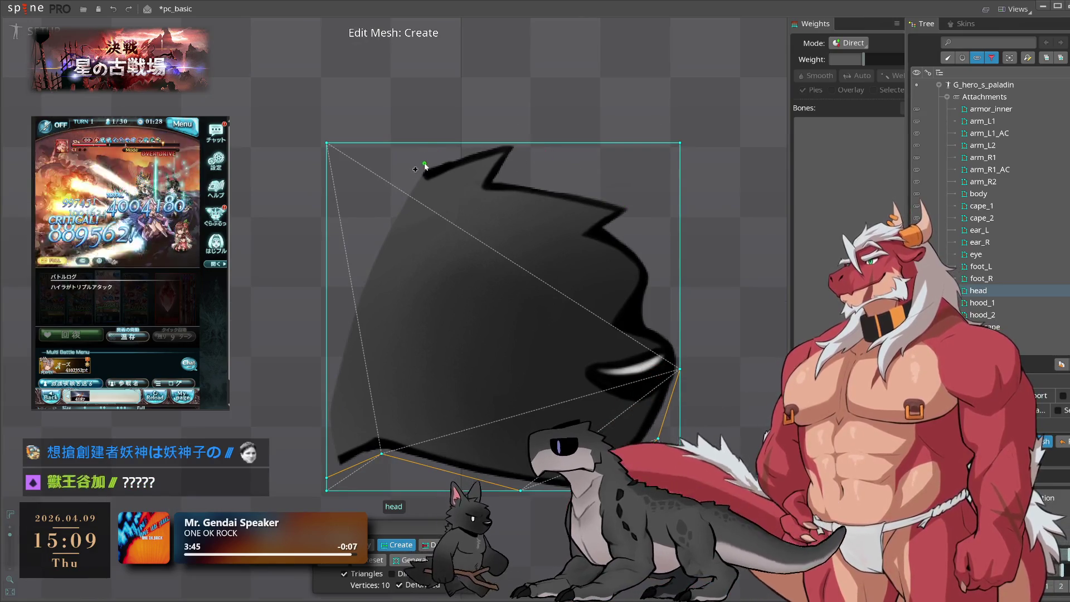
{"action": "left_click", "coordinate": [457, 156]}
{"action": "left_click", "coordinate": [505, 144]}
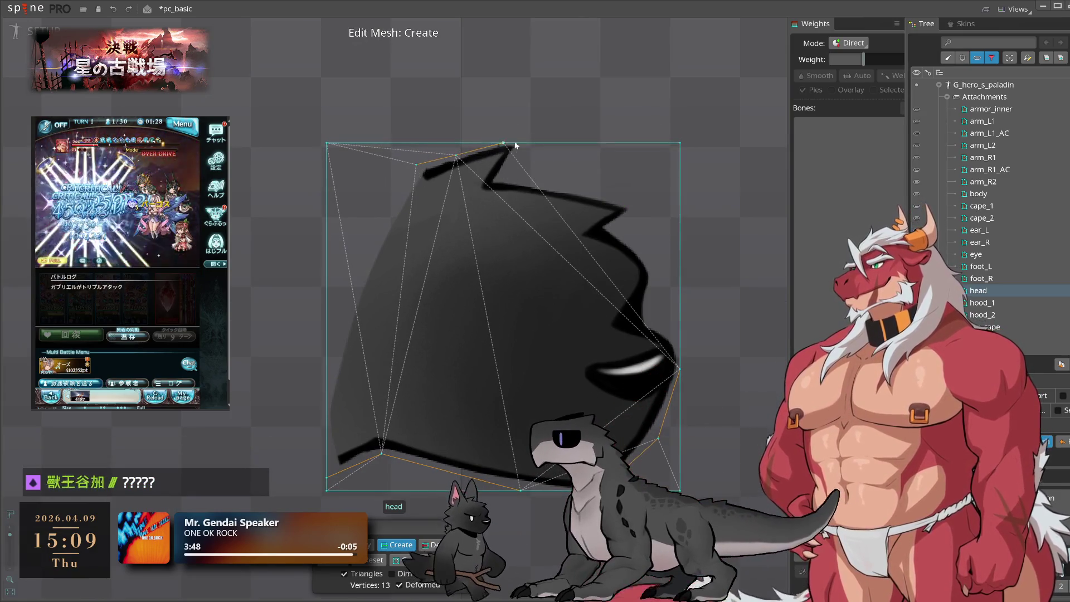
{"action": "left_click", "coordinate": [501, 180]}
{"action": "left_click", "coordinate": [553, 184]}
- Add head mesh vertices along the hair's jagged edge and near the snout
{"action": "left_click", "coordinate": [597, 196]}
{"action": "left_click", "coordinate": [638, 209]}
{"action": "left_click", "coordinate": [607, 227]}
{"action": "left_click", "coordinate": [638, 250]}
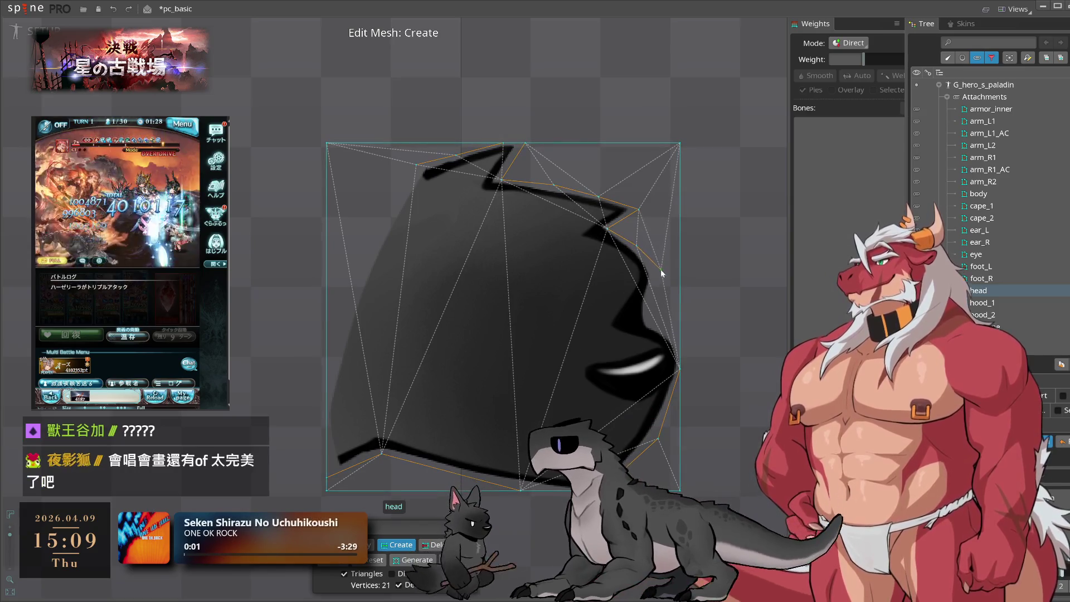
{"action": "left_click", "coordinate": [648, 319]}
{"action": "left_click", "coordinate": [680, 341]}
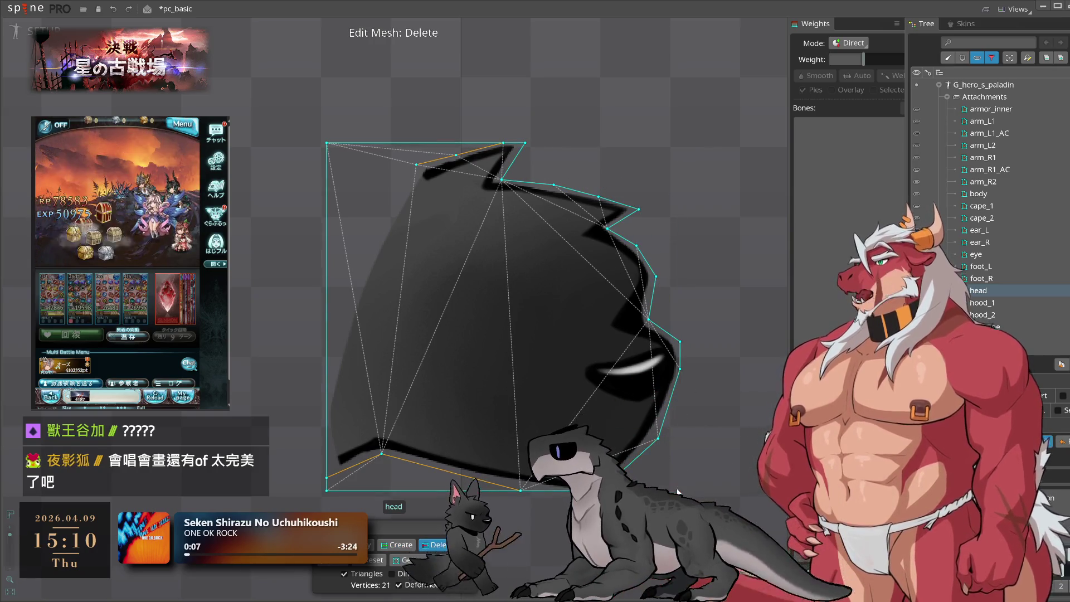
- Delete the bottom-left head vertex and add one near the head's top left
{"action": "left_click", "coordinate": [326, 490]}
{"action": "left_click", "coordinate": [351, 544]}
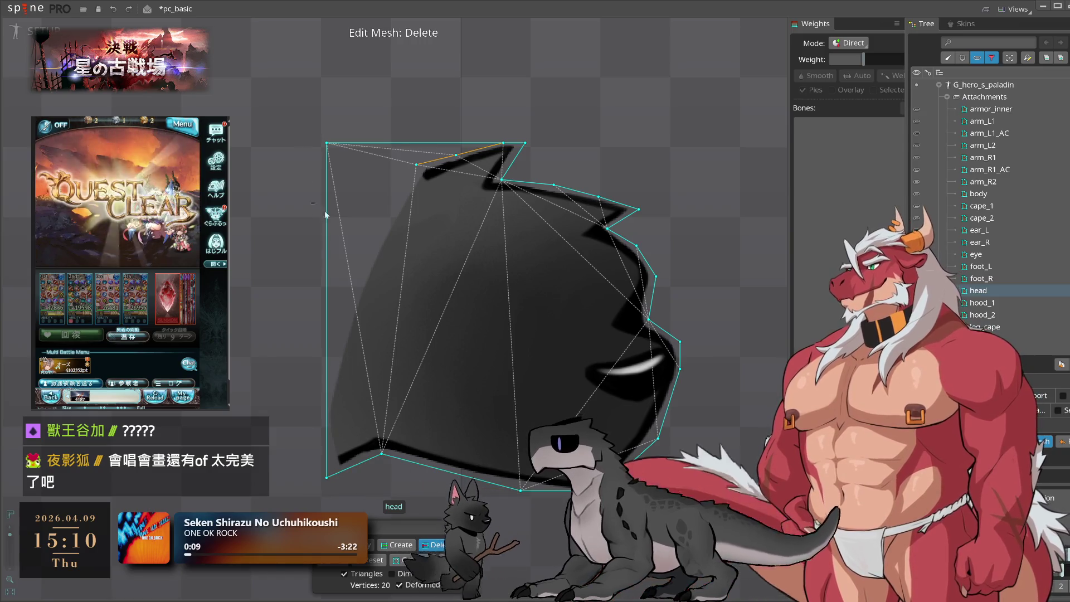
{"action": "left_click", "coordinate": [397, 544]}
{"action": "left_click", "coordinate": [376, 221]}
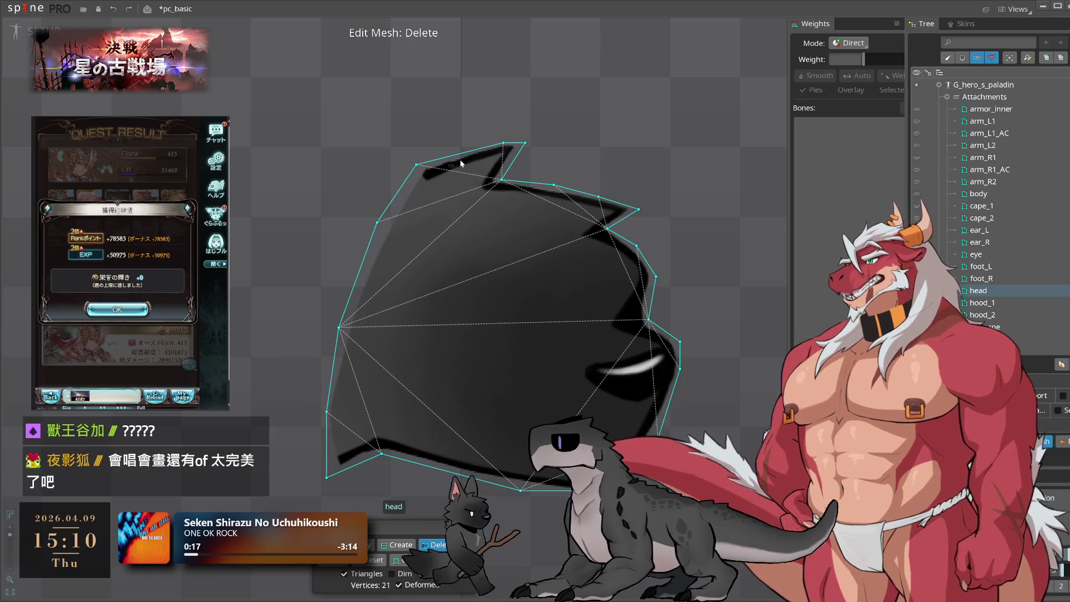
- Dismiss the game's quest result screen and start the next battle
{"action": "left_click", "coordinate": [117, 310]}
{"action": "left_click", "coordinate": [157, 359]}
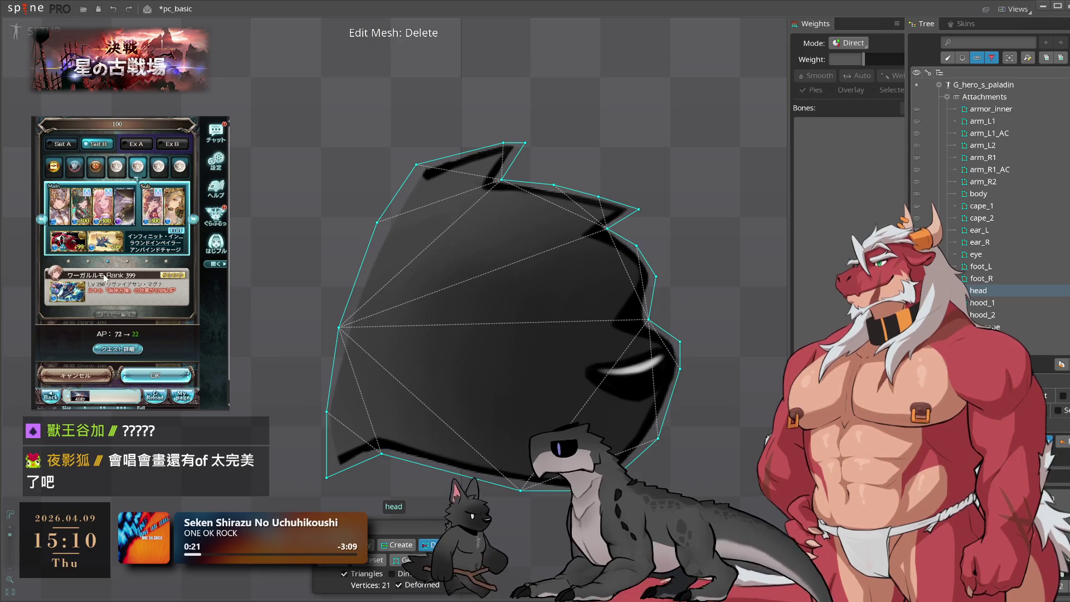
{"action": "left_click", "coordinate": [156, 376]}
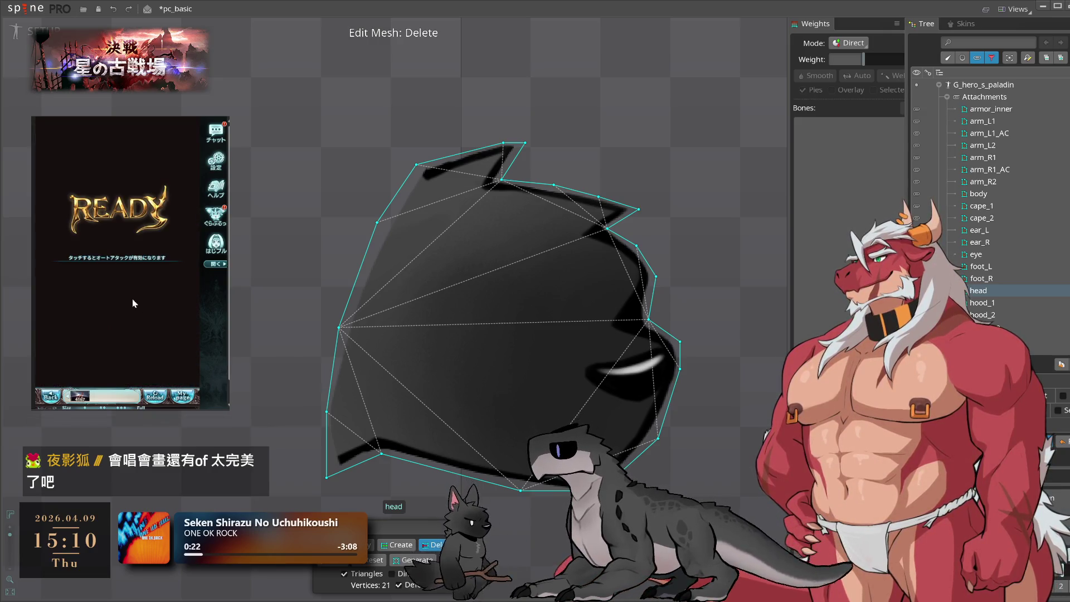
- Nudge the head's top-left outline points and pull the left-side outline points inward
{"action": "left_click", "coordinate": [360, 545]}
{"action": "left_click_drag", "start_coordinate": [417, 164], "coordinate": [418, 170]}
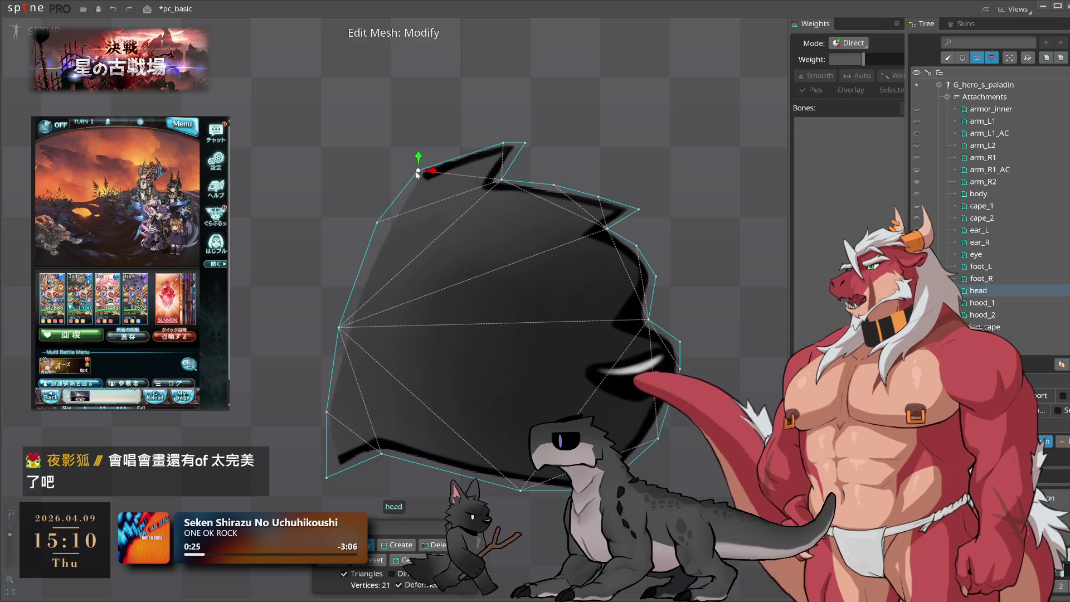
{"action": "left_click_drag", "start_coordinate": [381, 225], "coordinate": [384, 223]}
{"action": "left_click_drag", "start_coordinate": [341, 326], "coordinate": [353, 311]}
{"action": "left_click_drag", "start_coordinate": [327, 411], "coordinate": [327, 395]}
{"action": "left_click_drag", "start_coordinate": [327, 479], "coordinate": [334, 469]}
- Exit head mesh editing, zoom out to the whole character, and select hood_1
{"action": "key", "text": "c"}
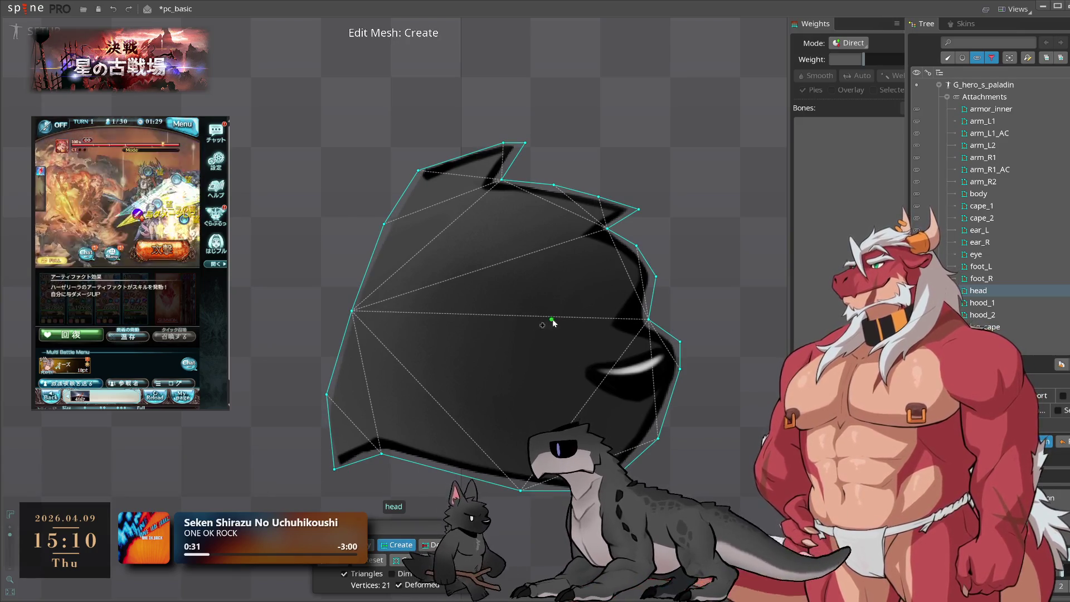
{"action": "key", "text": "Escape"}
{"action": "scroll", "coordinate": [669, 228], "scroll_direction": "down", "scroll_amount": 3}
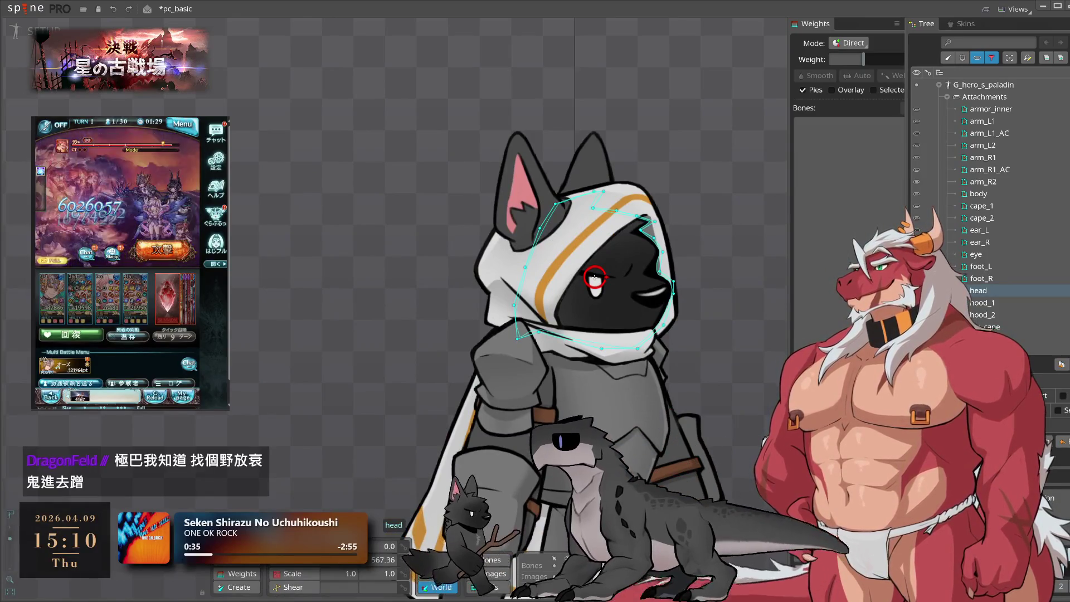
{"action": "left_click", "coordinate": [996, 303]}
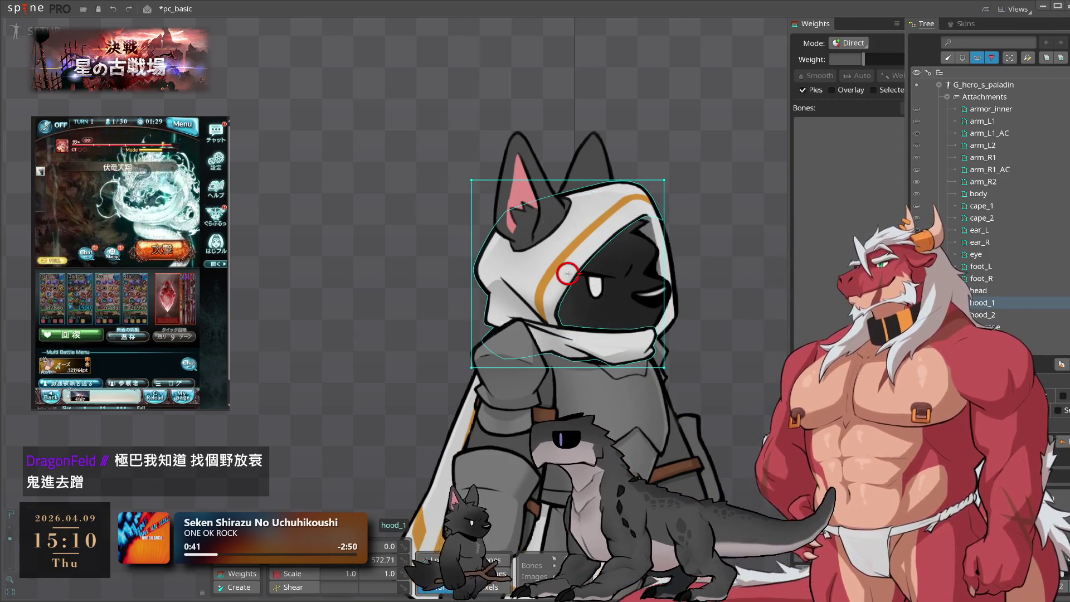
- Auto-trace the hood_1 outline into a mesh and accept it
{"action": "left_click", "coordinate": [1047, 441]}
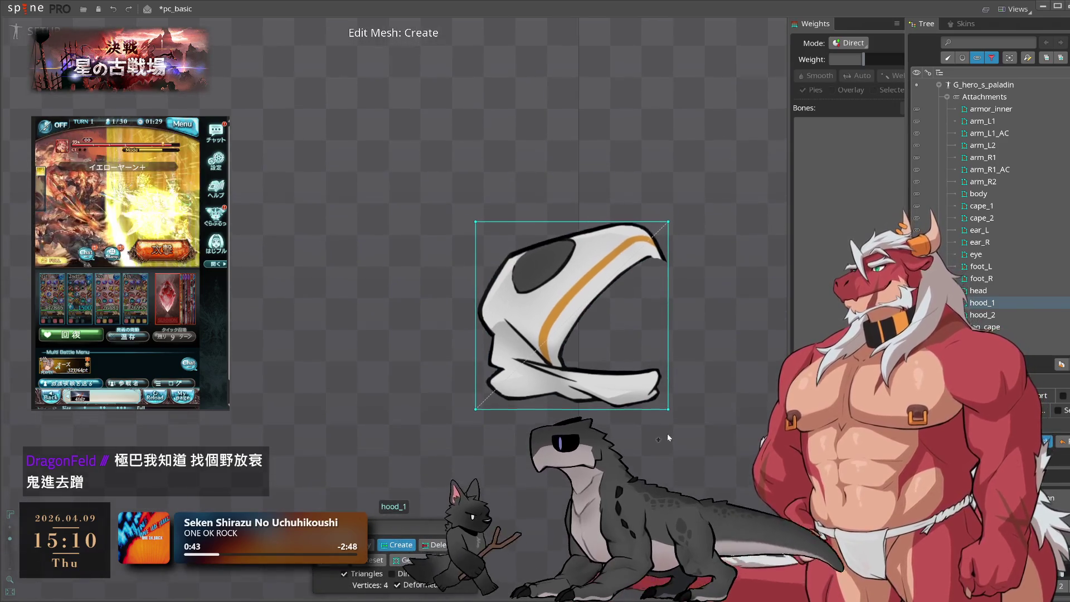
{"action": "scroll", "coordinate": [641, 451], "scroll_direction": "up", "scroll_amount": 1}
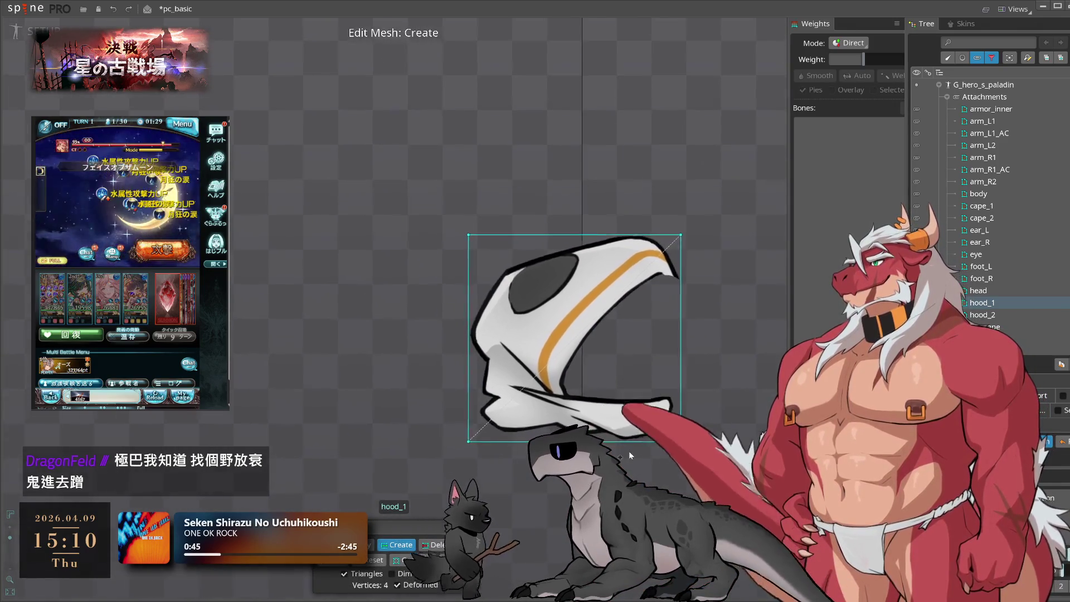
{"action": "scroll", "coordinate": [628, 450], "scroll_direction": "up", "scroll_amount": 1}
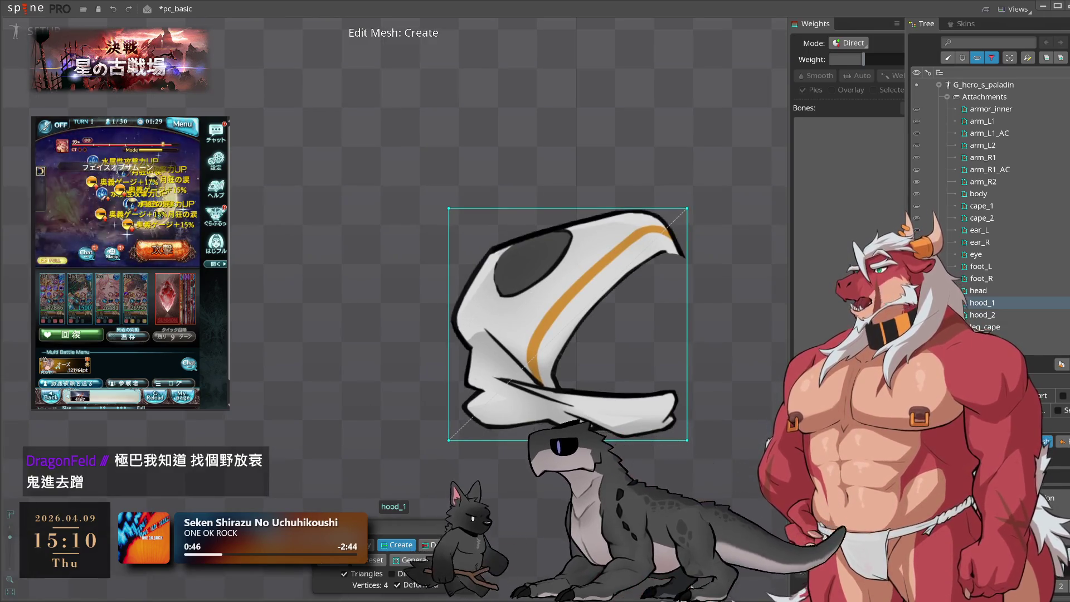
{"action": "left_click", "coordinate": [452, 559]}
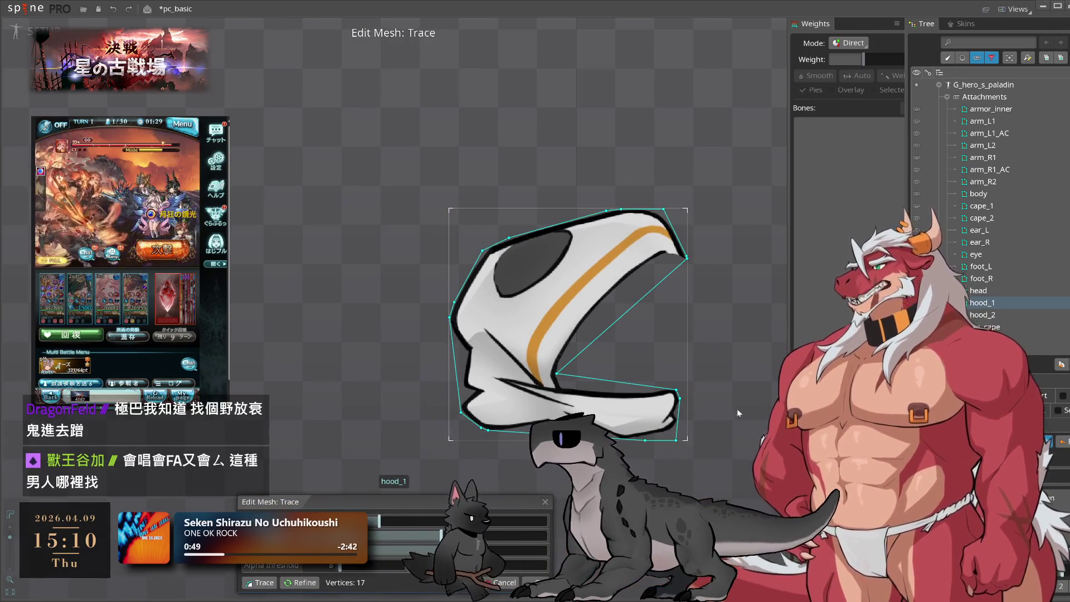
{"action": "key", "text": "Return"}
{"action": "key", "text": "ctrl"}
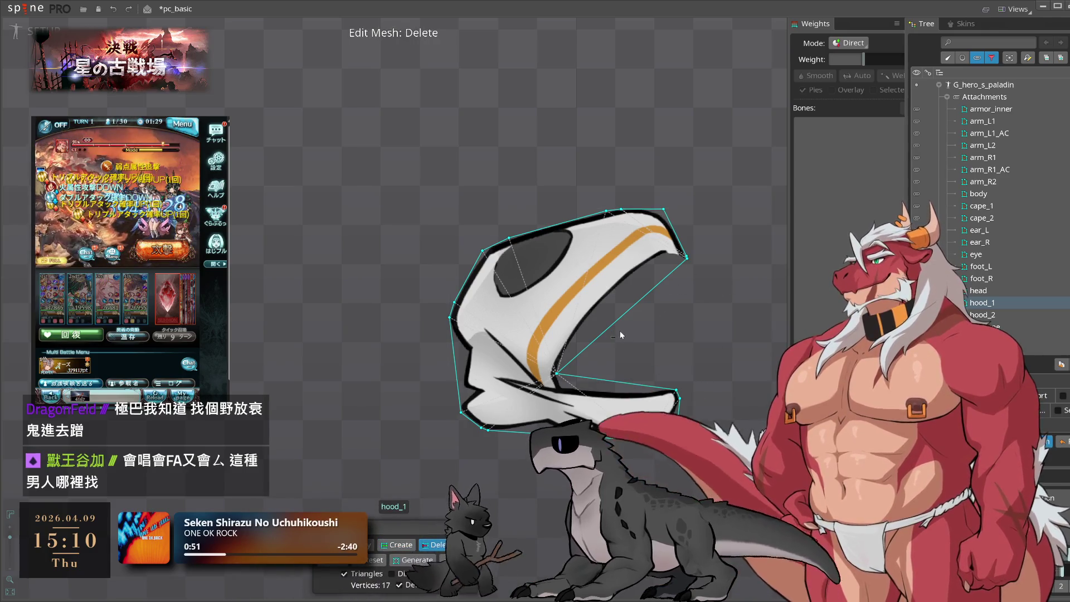
- Add three vertices along the hood's diagonal edge and tighten the tip and inner-edge points
{"action": "left_click", "coordinate": [593, 341]}
{"action": "left_click", "coordinate": [616, 321]}
{"action": "left_click", "coordinate": [646, 294]}
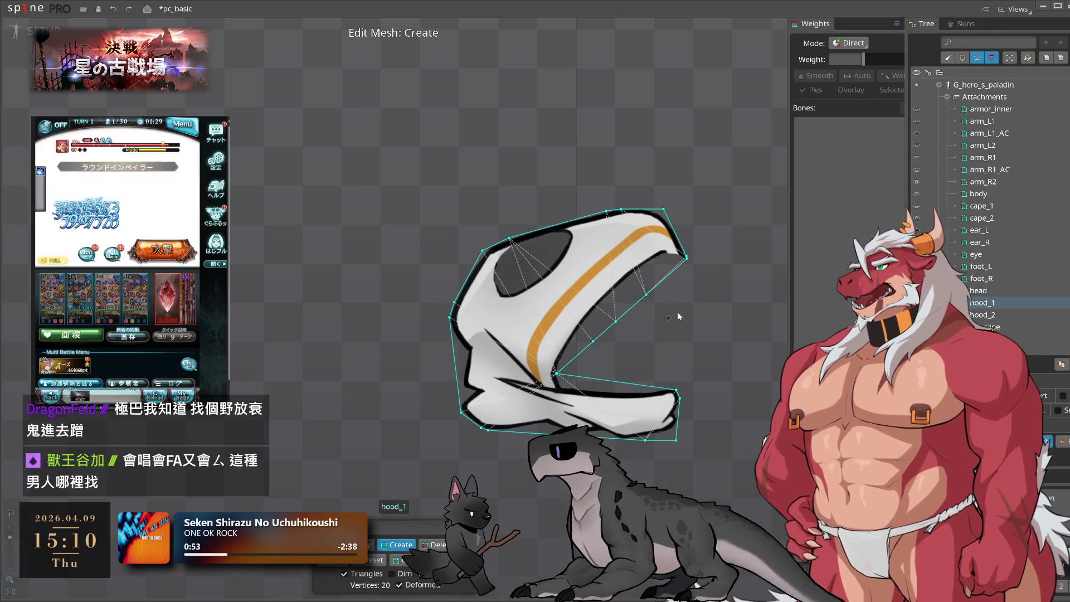
{"action": "scroll", "coordinate": [699, 302], "scroll_direction": "up", "scroll_amount": 3}
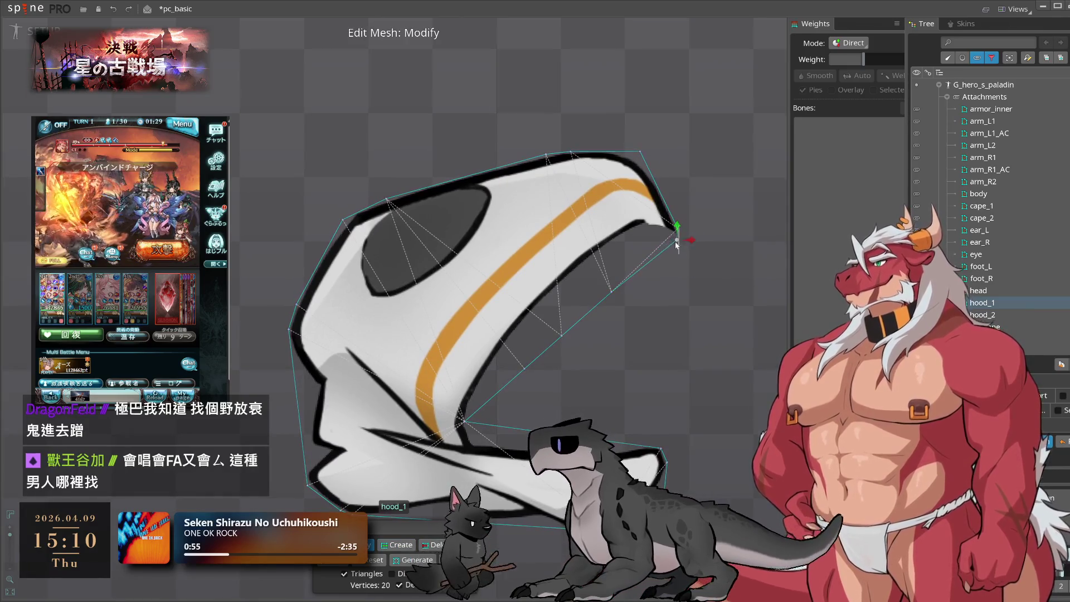
{"action": "left_click_drag", "start_coordinate": [676, 245], "coordinate": [616, 248]}
{"action": "left_click_drag", "start_coordinate": [586, 292], "coordinate": [590, 259]}
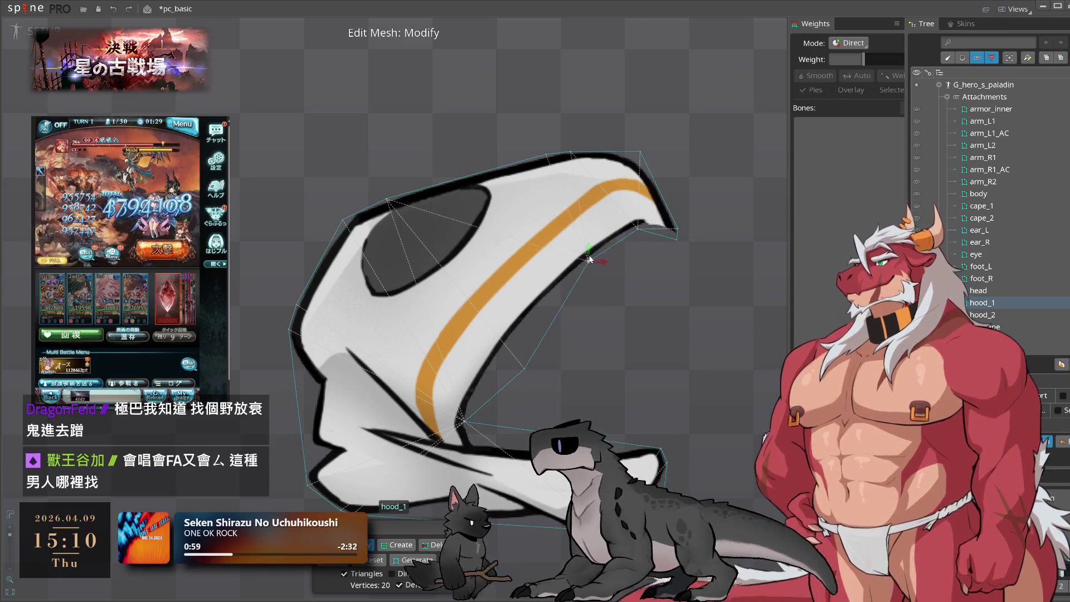
{"action": "left_click_drag", "start_coordinate": [508, 358], "coordinate": [499, 365]}
- Add interior hood vertices and more along the lower edge, then select the lower-right point
{"action": "left_click", "coordinate": [398, 545]}
{"action": "left_click", "coordinate": [524, 429]}
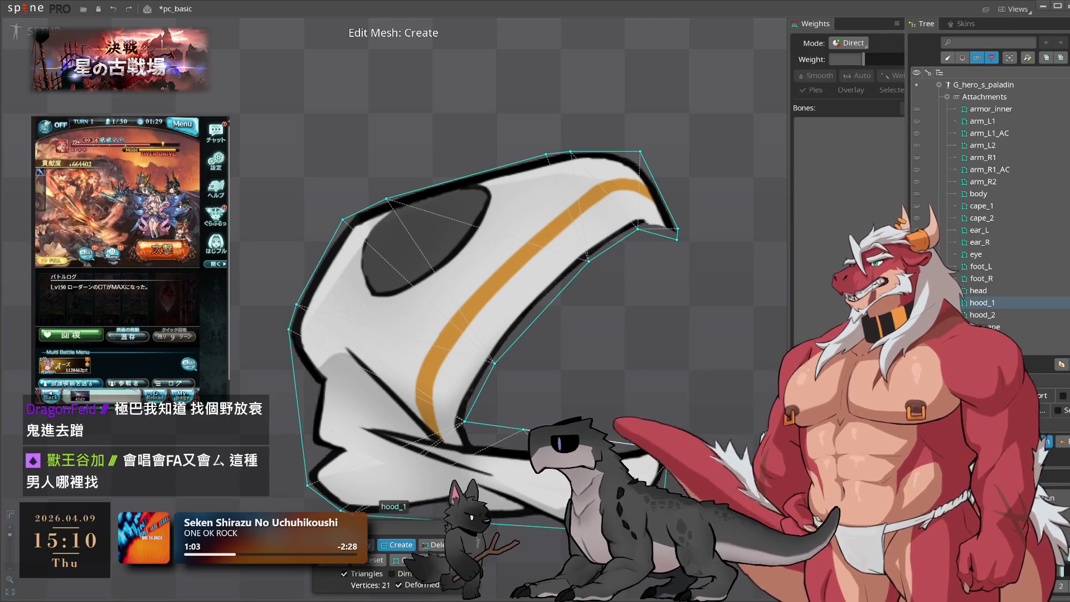
{"action": "left_click", "coordinate": [661, 447]}
{"action": "left_click", "coordinate": [438, 544]}
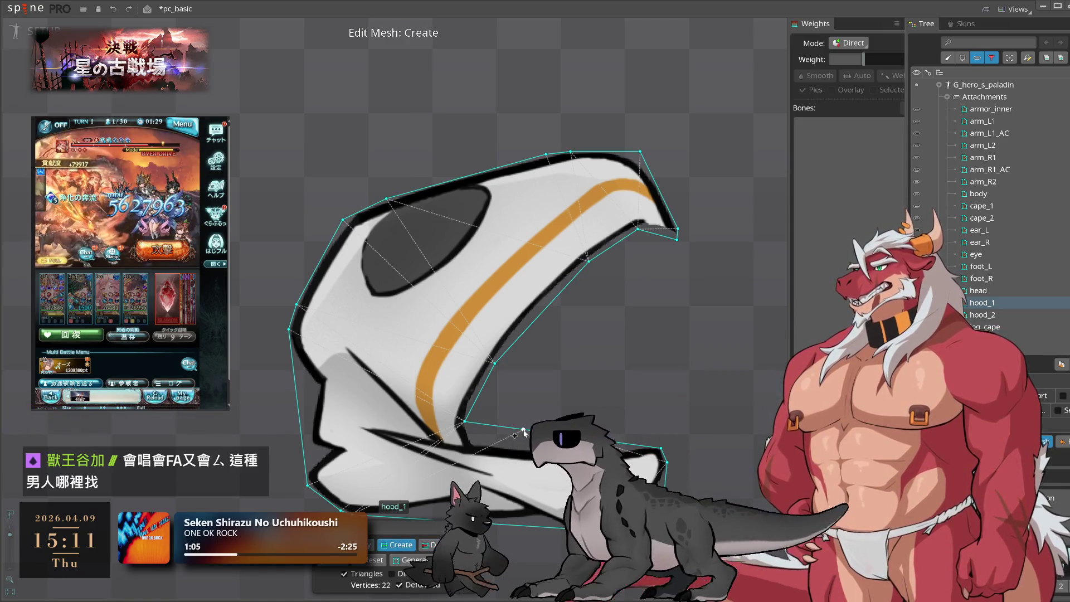
{"action": "left_click", "coordinate": [523, 456]}
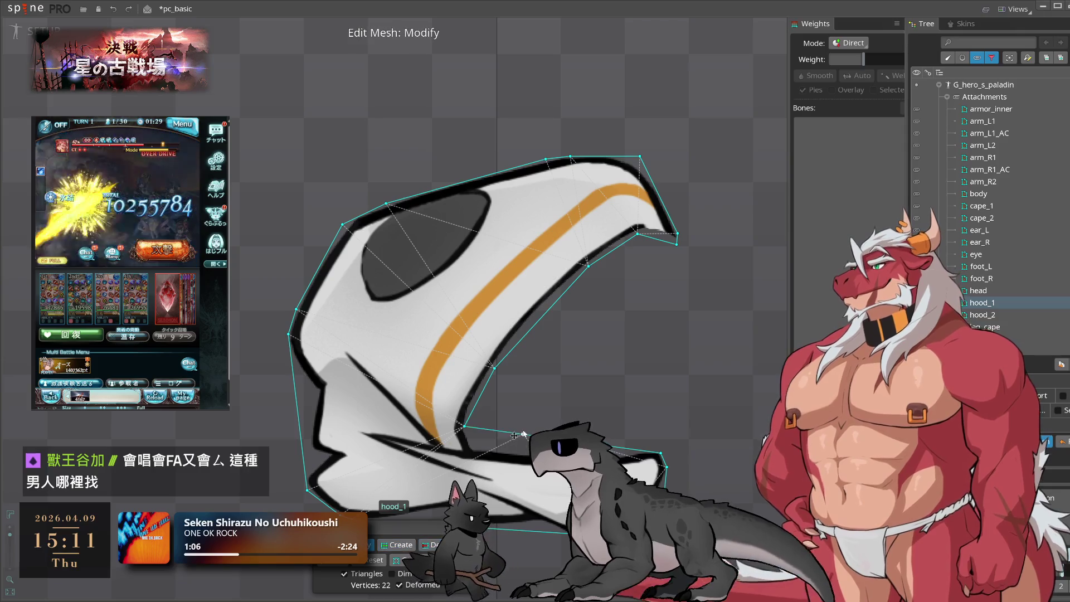
{"action": "left_click", "coordinate": [657, 445]}
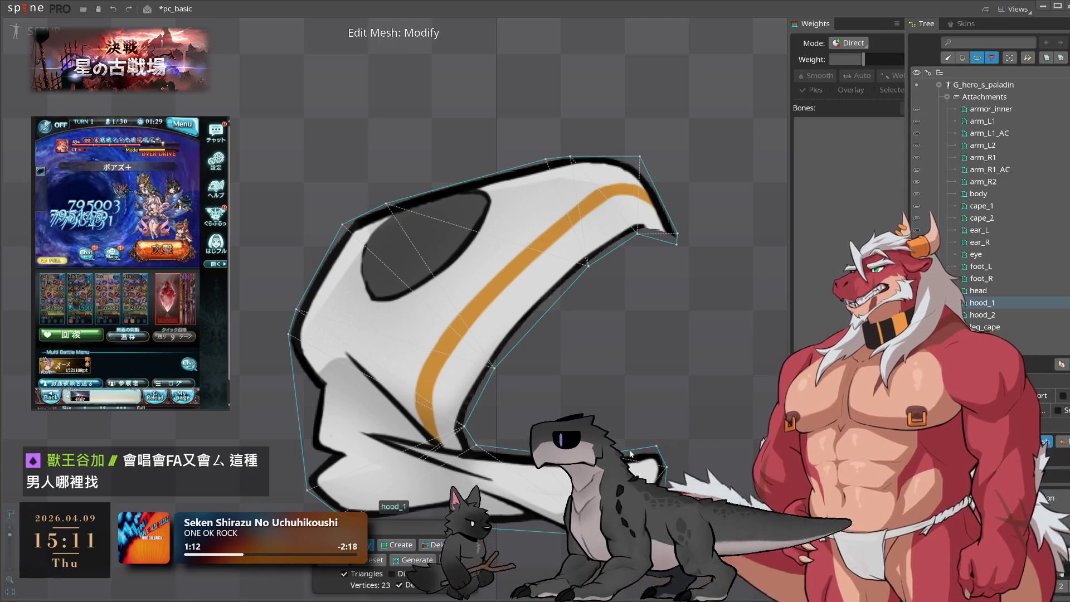
{"action": "left_click", "coordinate": [658, 448]}
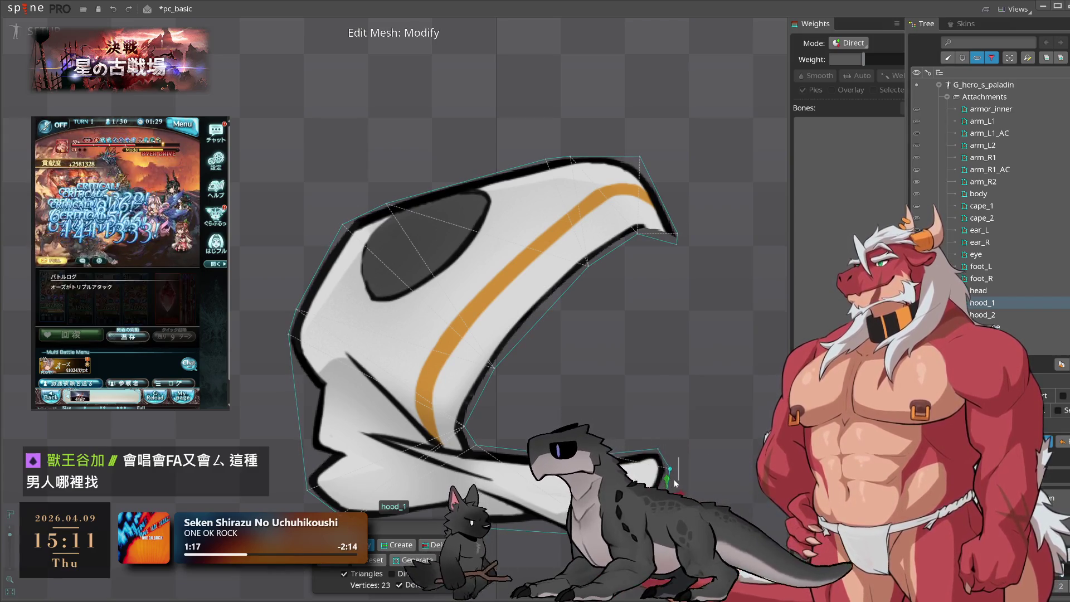
- Add two vertices along the hood's left edge
{"action": "left_click", "coordinate": [400, 545]}
{"action": "left_click", "coordinate": [284, 339]}
{"action": "left_click", "coordinate": [303, 360]}
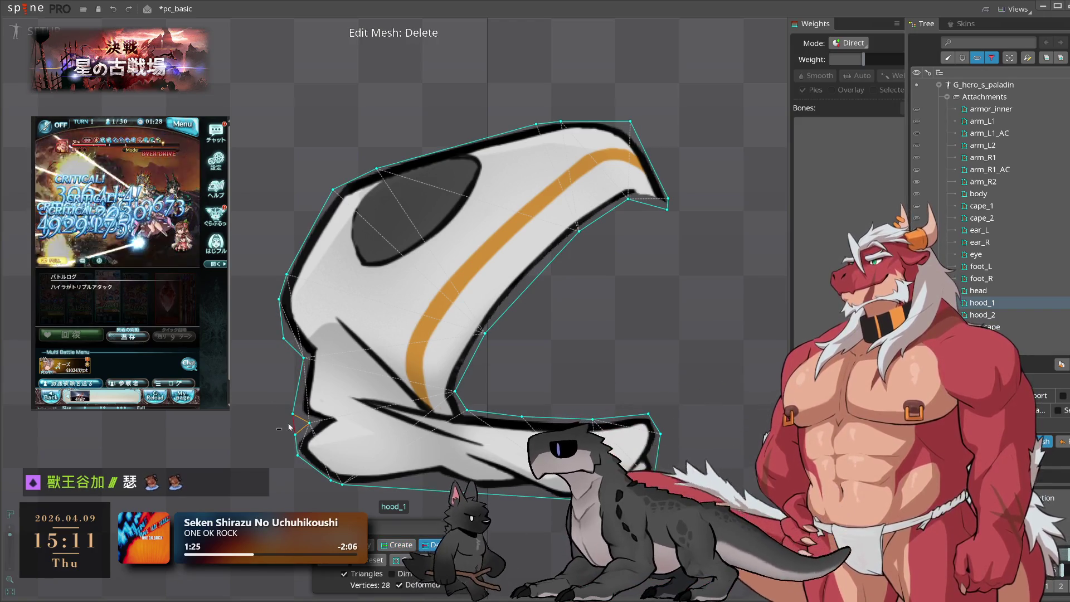
{"action": "key", "text": "d"}
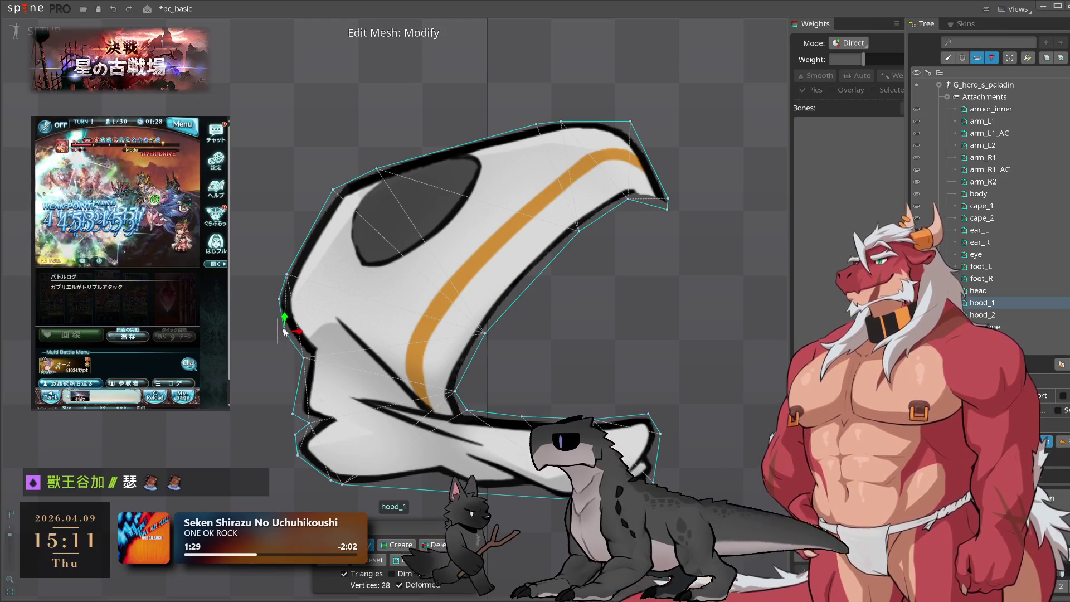
- Move the hood's upper-left vertex up and right and pull two top-edge points left
{"action": "left_click", "coordinate": [301, 241]}
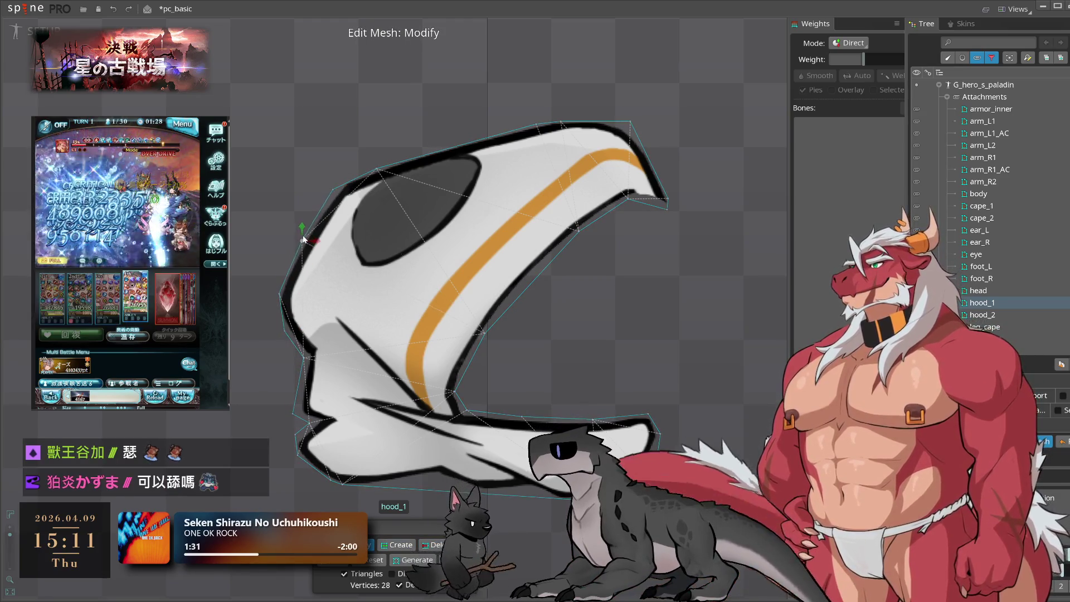
{"action": "mouse_move", "coordinate": [312, 243]}
{"action": "left_mouse_down"}
{"action": "mouse_move", "coordinate": [358, 189]}
{"action": "mouse_move", "coordinate": [446, 148]}
{"action": "left_mouse_up"}
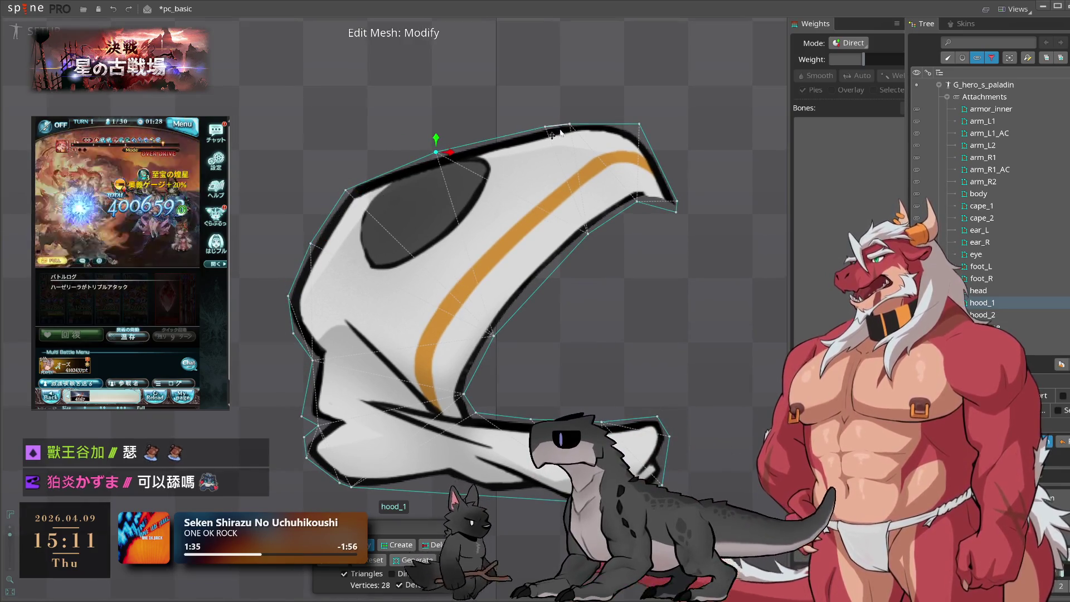
{"action": "left_click_drag", "start_coordinate": [546, 127], "coordinate": [533, 131]}
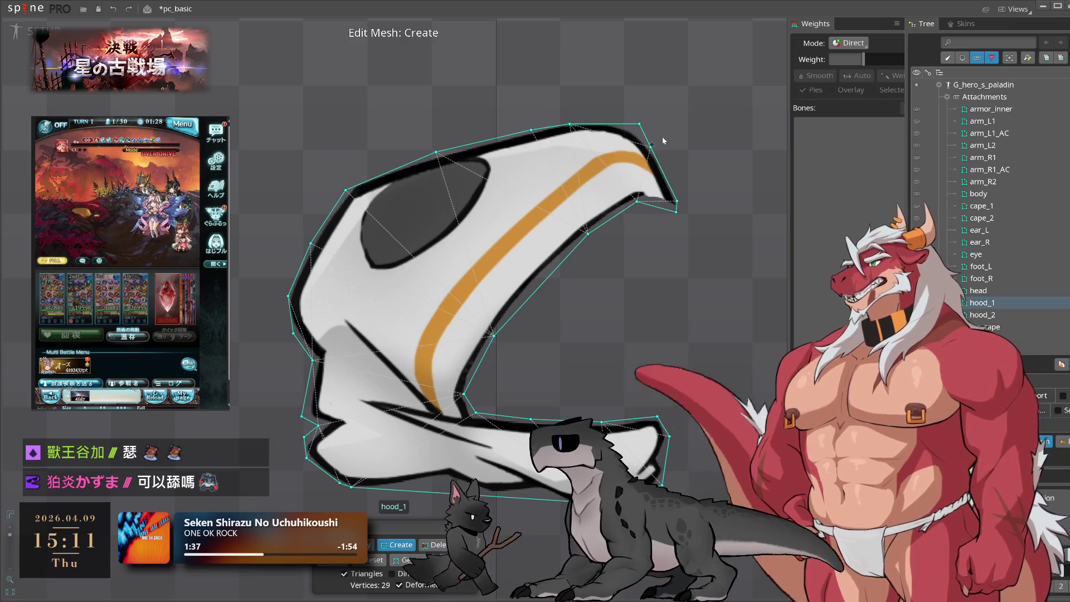
{"action": "left_click_drag", "start_coordinate": [640, 124], "coordinate": [626, 123]}
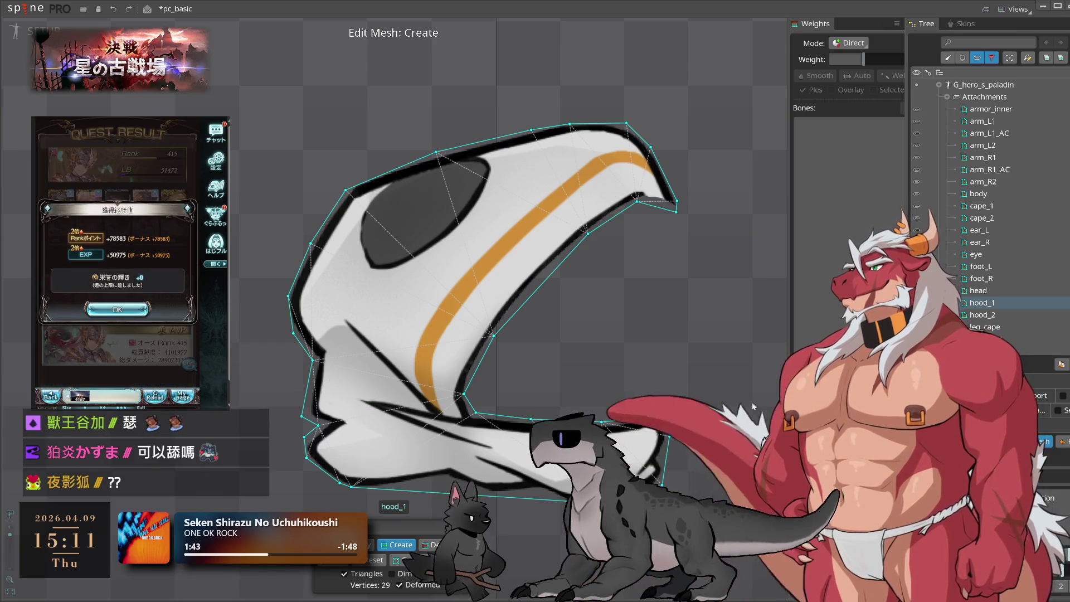
- Dismiss the game's quest result, start the next battle, and recenter the hood mesh
{"action": "left_click", "coordinate": [117, 309]}
{"action": "left_click", "coordinate": [157, 381]}
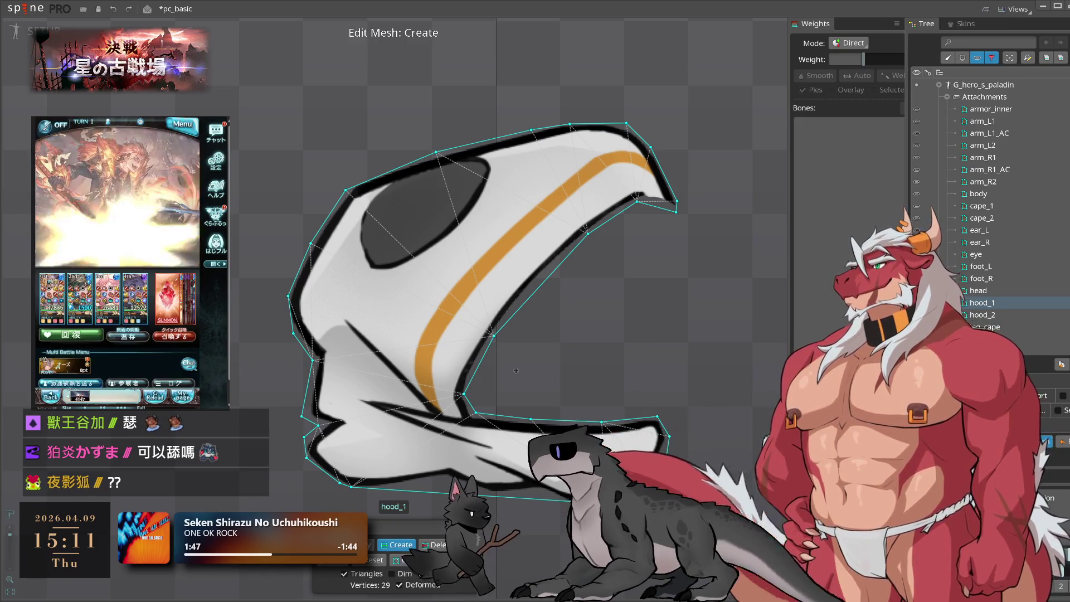
{"action": "left_click_drag", "start_coordinate": [516, 370], "coordinate": [430, 353]}
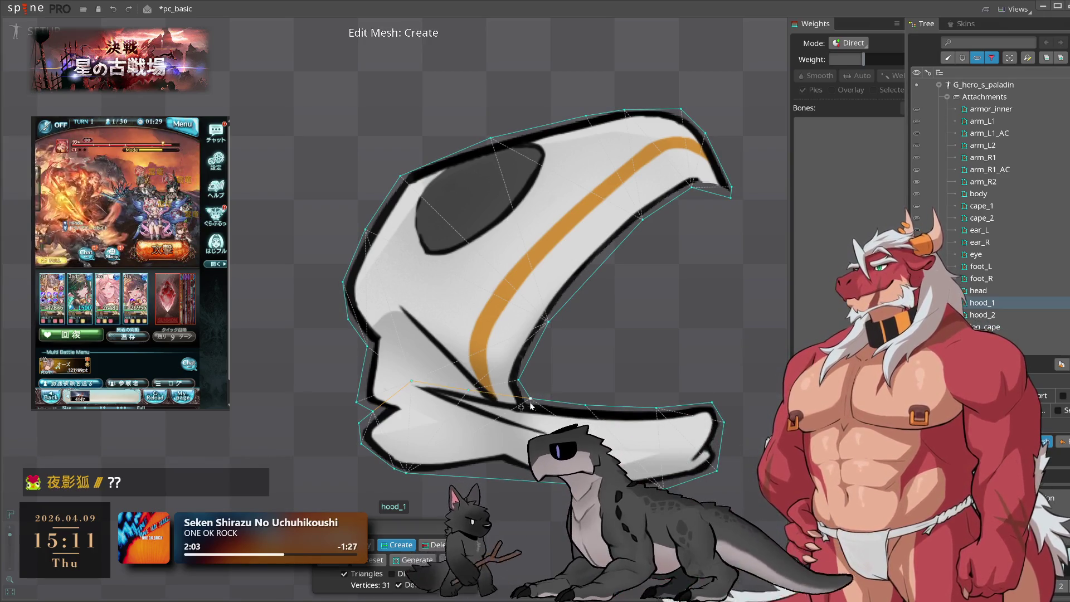
- Add vertices on the hood's lower edge, pulling one left along the flap
{"action": "left_click", "coordinate": [542, 481]}
{"action": "left_click", "coordinate": [492, 473]}
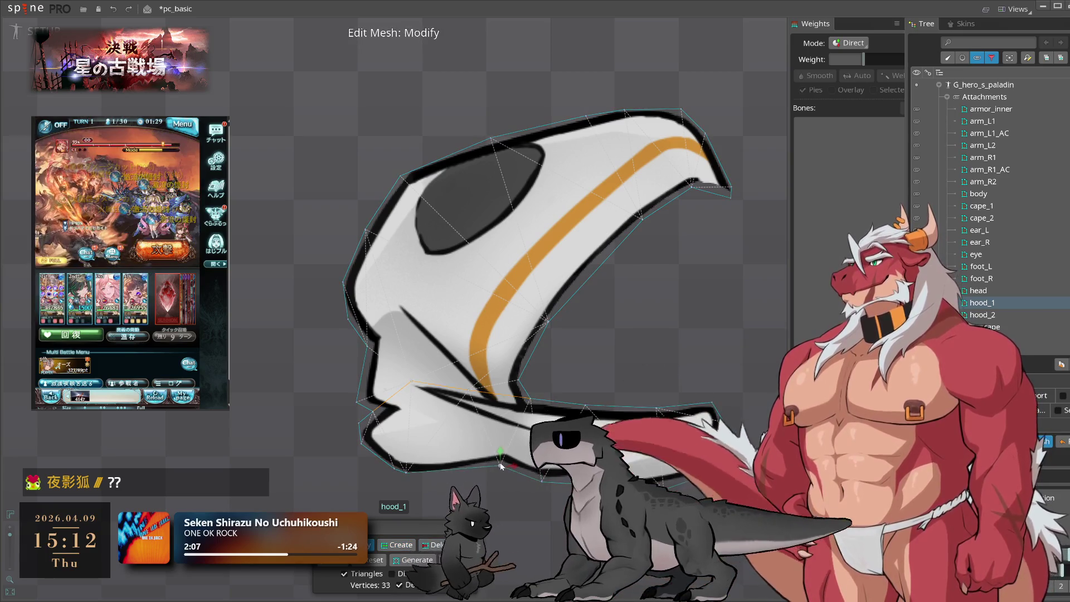
{"action": "left_click_drag", "start_coordinate": [493, 475], "coordinate": [415, 475]}
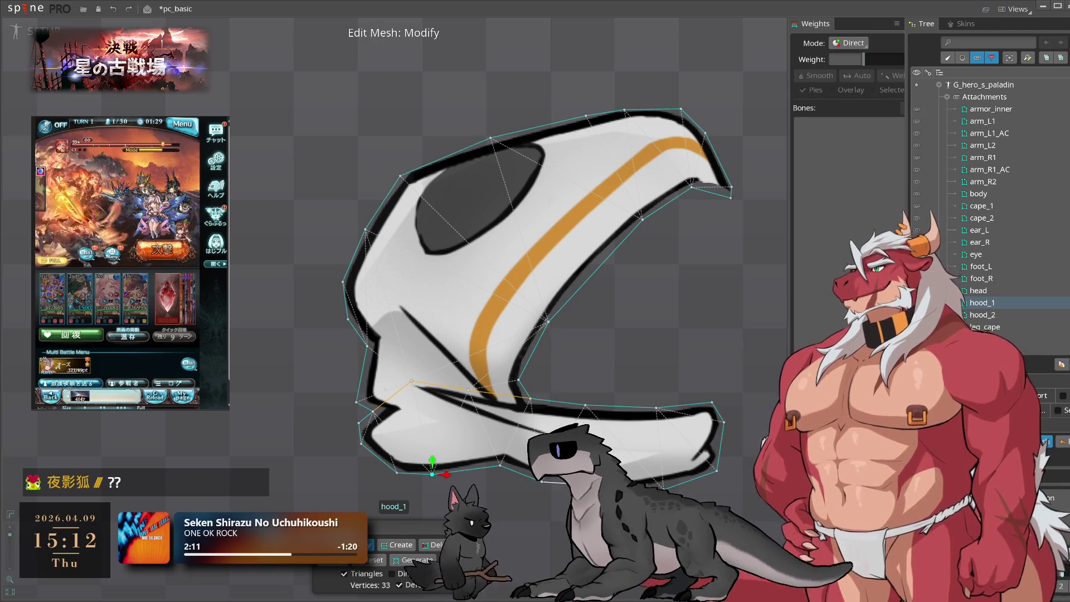
{"action": "left_click", "coordinate": [397, 544]}
{"action": "left_click", "coordinate": [432, 544]}
{"action": "left_click", "coordinate": [359, 545]}
- Pan and zoom to inspect the hood's lower-right tip, then return to vertex creation
{"action": "scroll", "coordinate": [602, 495], "scroll_direction": "up", "scroll_amount": 3}
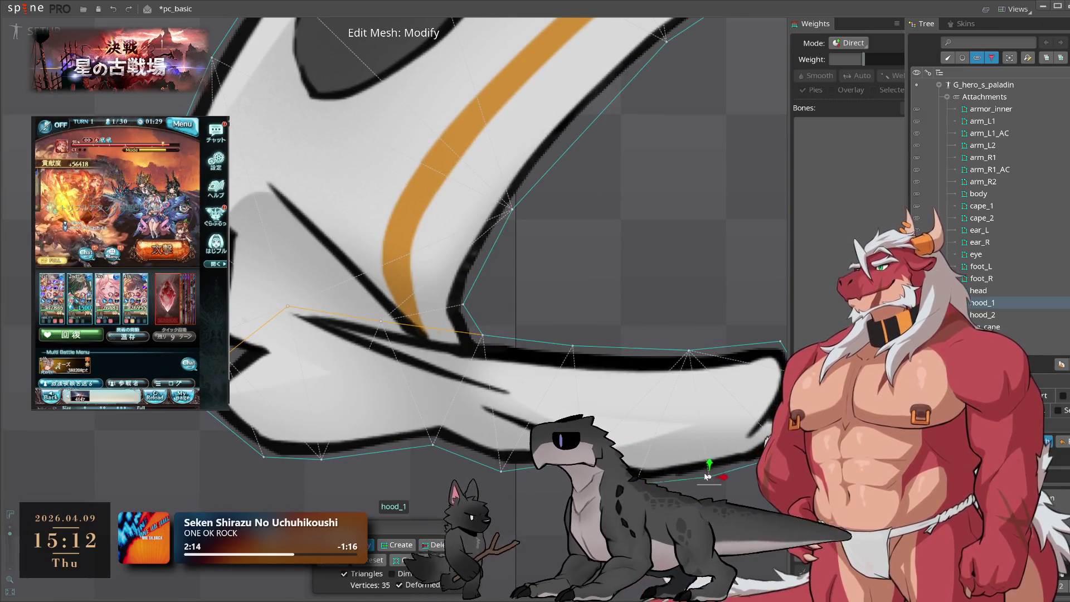
{"action": "left_click_drag", "start_coordinate": [795, 453], "coordinate": [693, 465]}
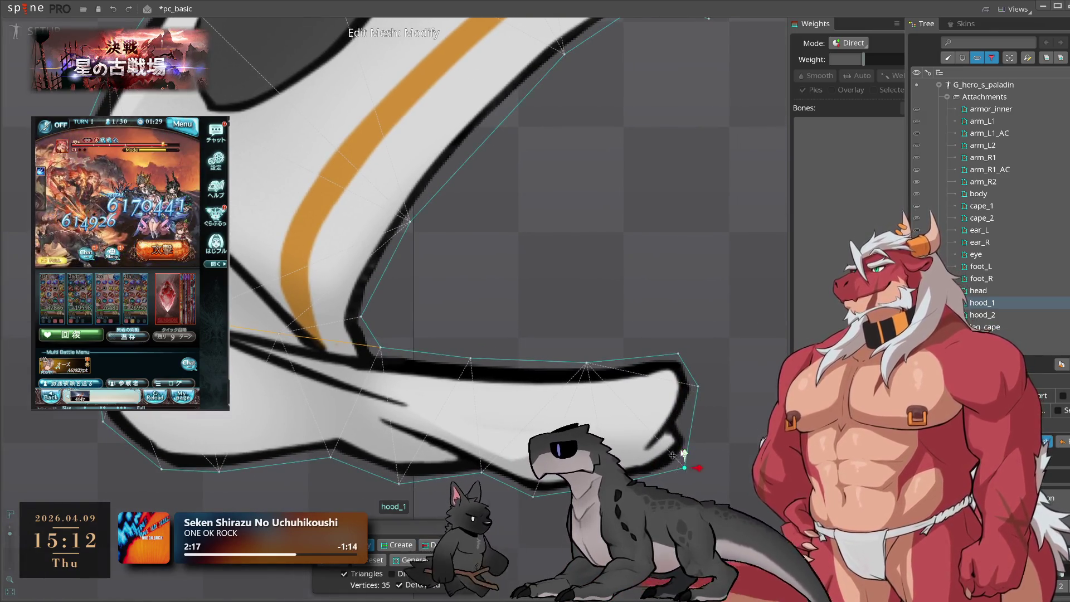
{"action": "scroll", "coordinate": [684, 454], "scroll_direction": "down", "scroll_amount": 5}
{"action": "scroll", "coordinate": [658, 357], "scroll_direction": "up", "scroll_amount": 4}
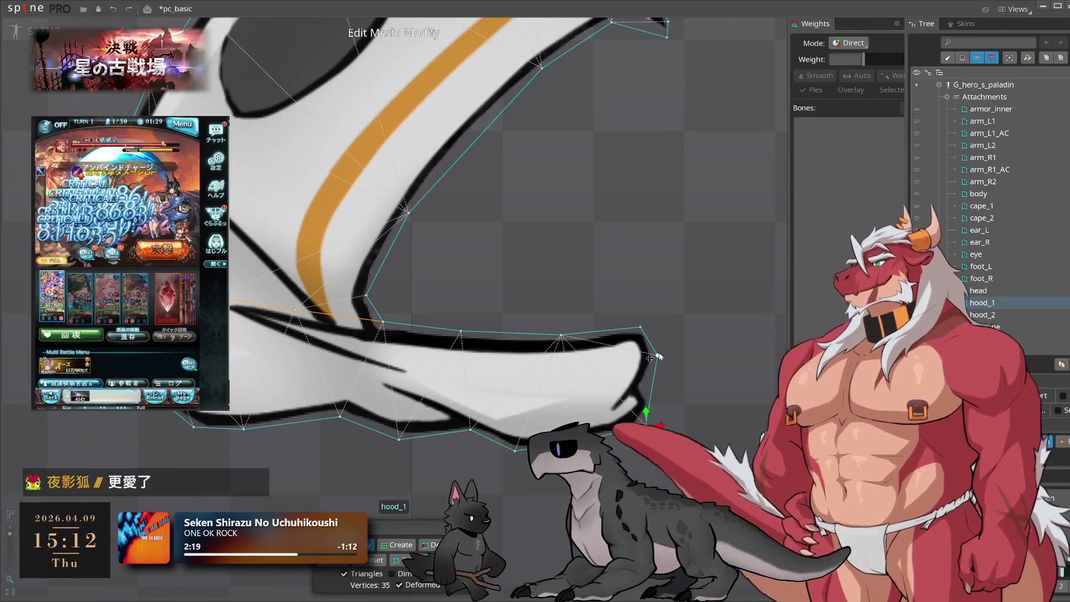
{"action": "scroll", "coordinate": [641, 426], "scroll_direction": "down", "scroll_amount": 1}
{"action": "scroll", "coordinate": [694, 442], "scroll_direction": "down", "scroll_amount": 2}
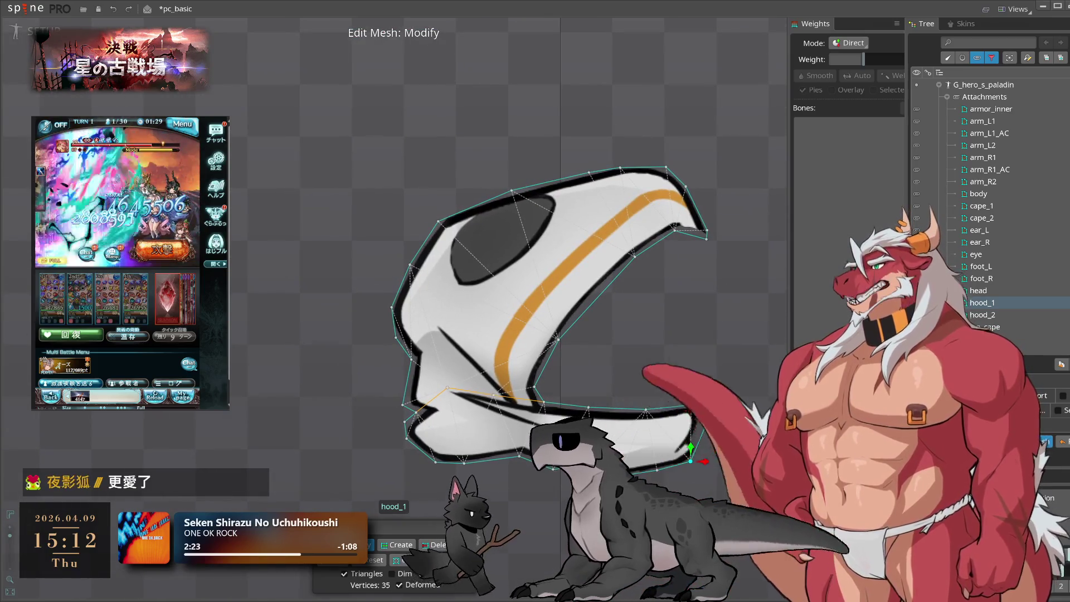
{"action": "key", "text": "c"}
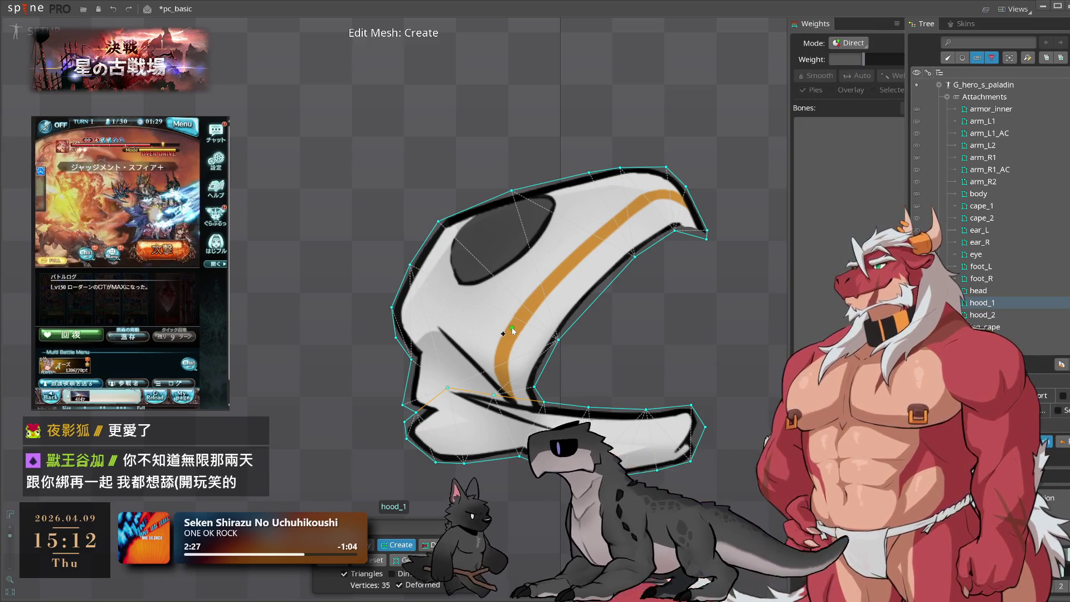
- Add four interior hood vertices from below the dark opening up to the top edge
{"action": "left_click", "coordinate": [477, 323]}
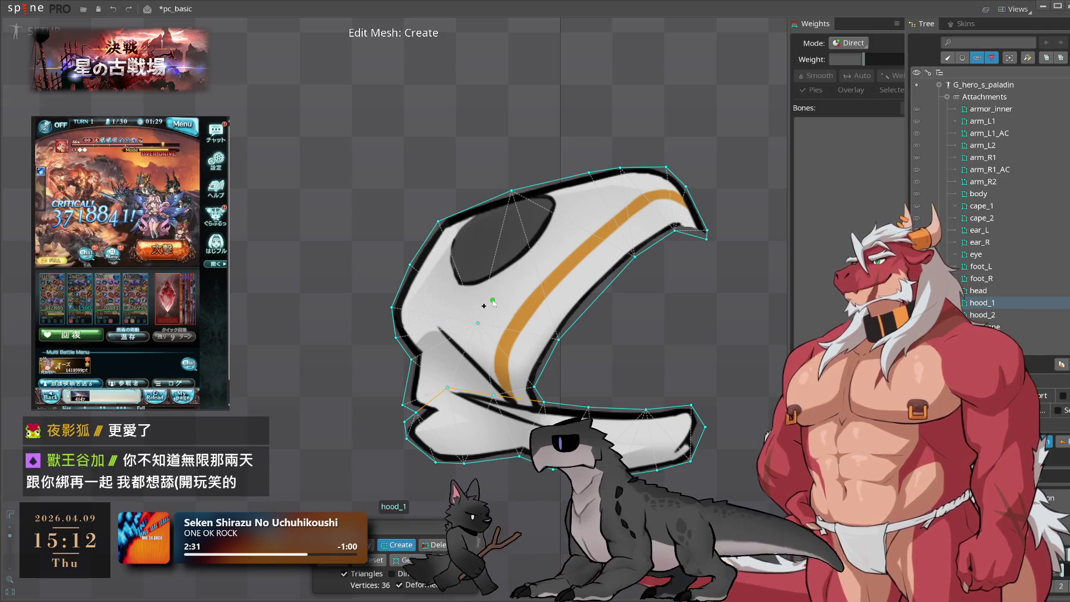
{"action": "left_click", "coordinate": [491, 275]}
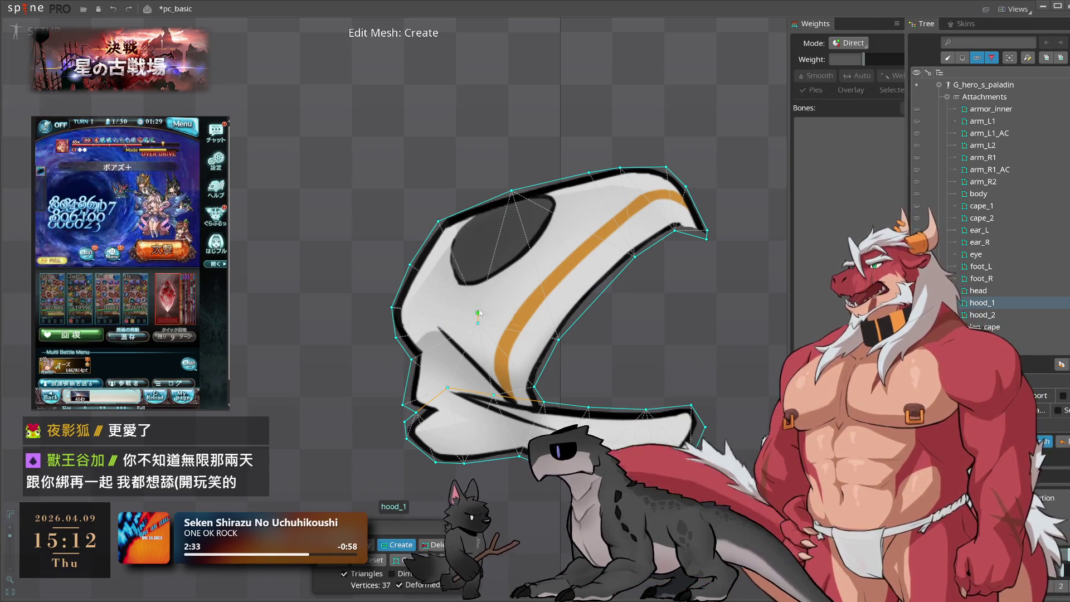
{"action": "left_click", "coordinate": [508, 227]}
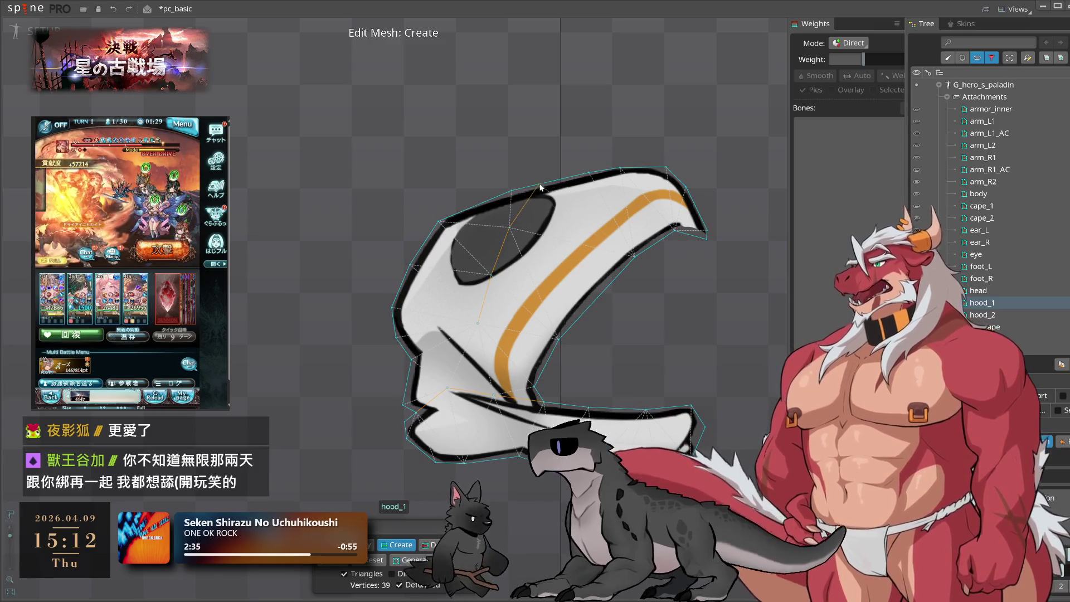
{"action": "left_click", "coordinate": [538, 209]}
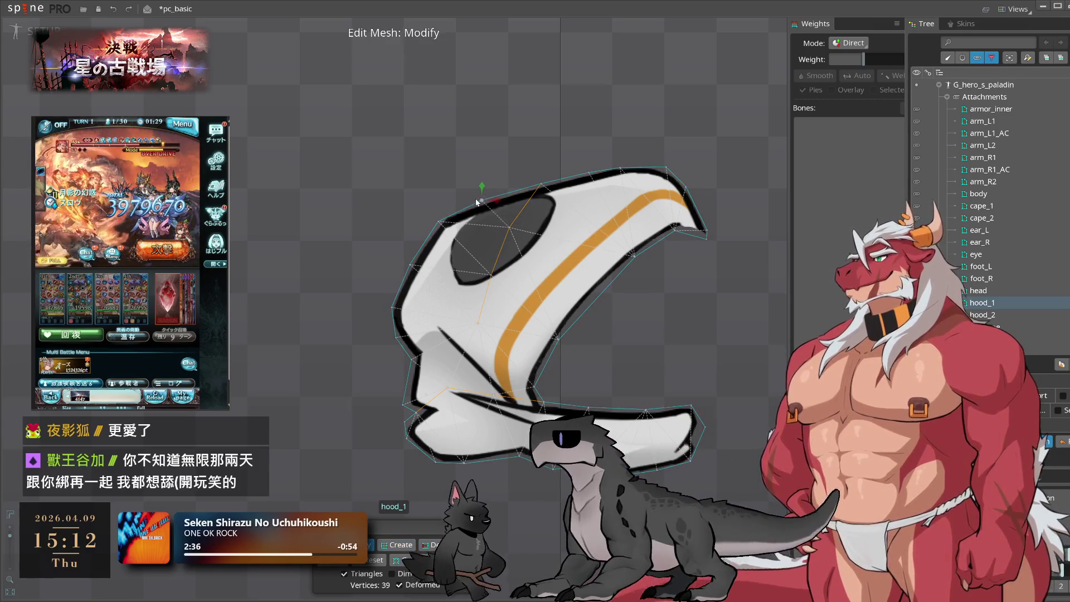
{"action": "left_click_drag", "start_coordinate": [527, 191], "coordinate": [523, 193]}
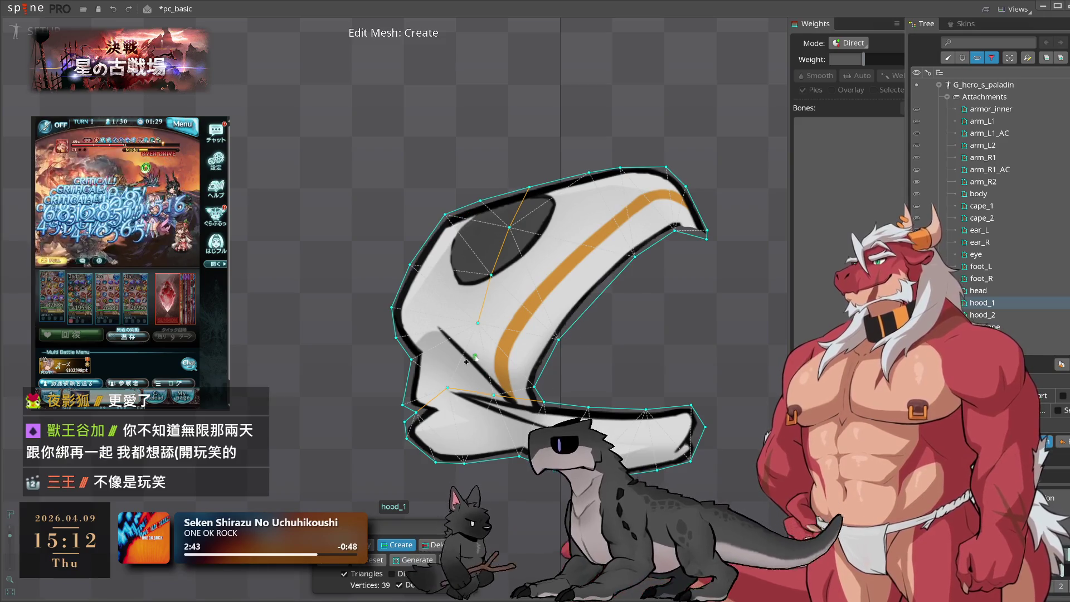
- Add a vertex near the lower fold, drag vertices onto the inner fold line, and add another
{"action": "left_click", "coordinate": [489, 368]}
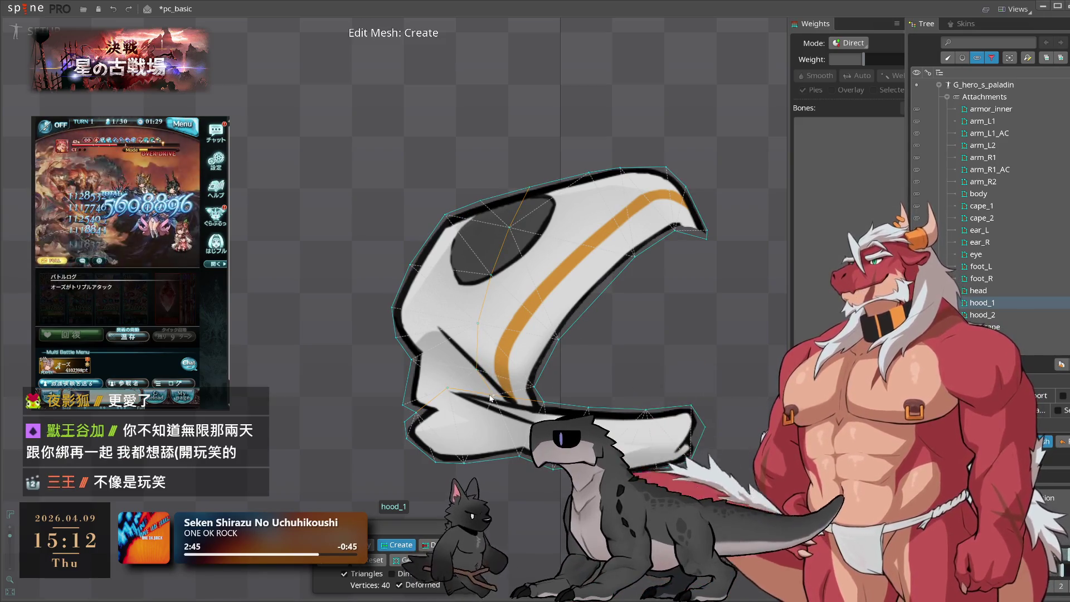
{"action": "key", "text": "d"}
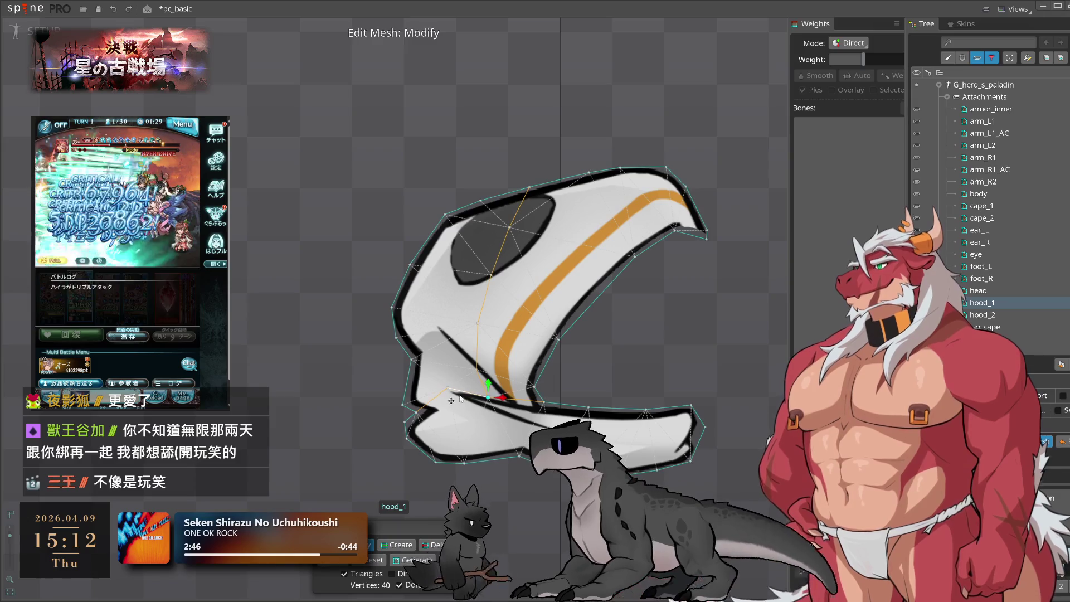
{"action": "left_click_drag", "start_coordinate": [490, 400], "coordinate": [455, 400]}
{"action": "scroll", "coordinate": [419, 414], "scroll_direction": "up", "scroll_amount": 5}
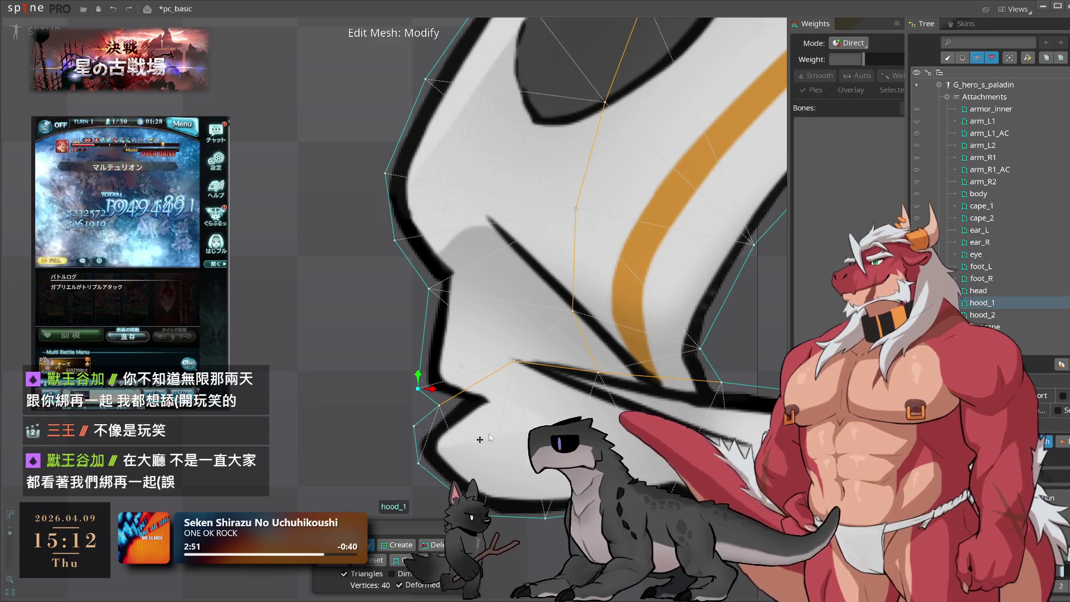
{"action": "mouse_move", "coordinate": [441, 409]}
{"action": "left_mouse_down"}
{"action": "mouse_move", "coordinate": [454, 404]}
{"action": "mouse_move", "coordinate": [405, 433]}
{"action": "left_mouse_up"}
{"action": "scroll", "coordinate": [405, 433], "scroll_direction": "down", "scroll_amount": 4}
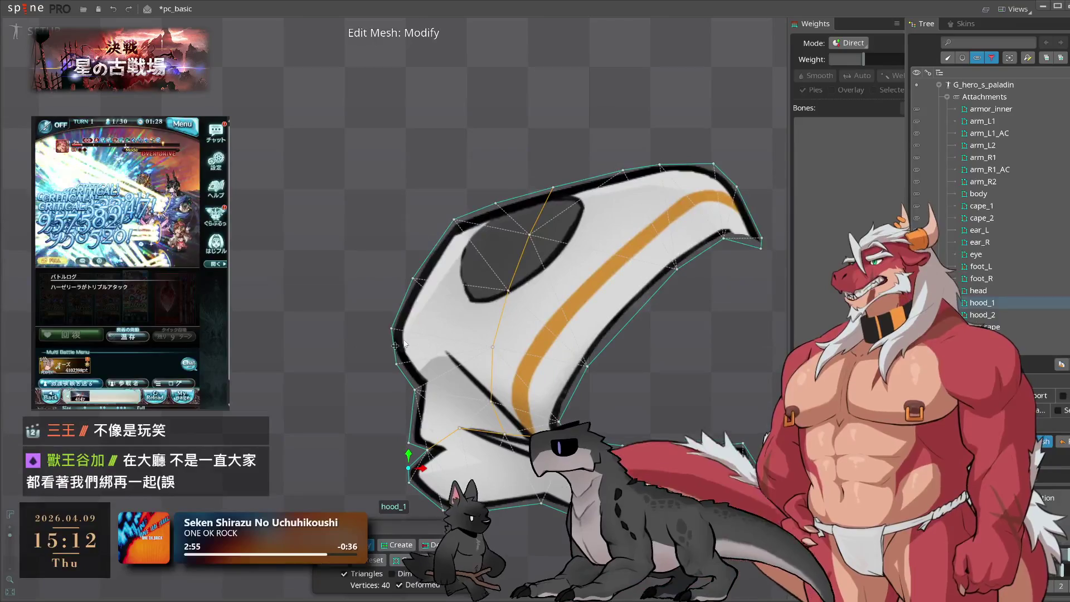
{"action": "left_click", "coordinate": [417, 386]}
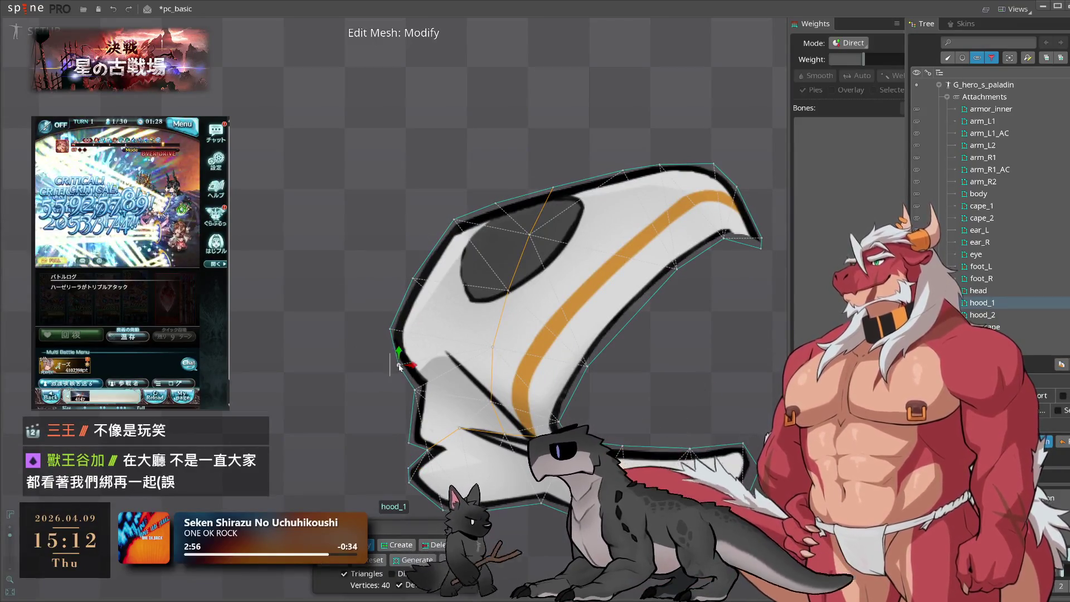
{"action": "key", "text": "c"}
{"action": "left_click", "coordinate": [423, 414]}
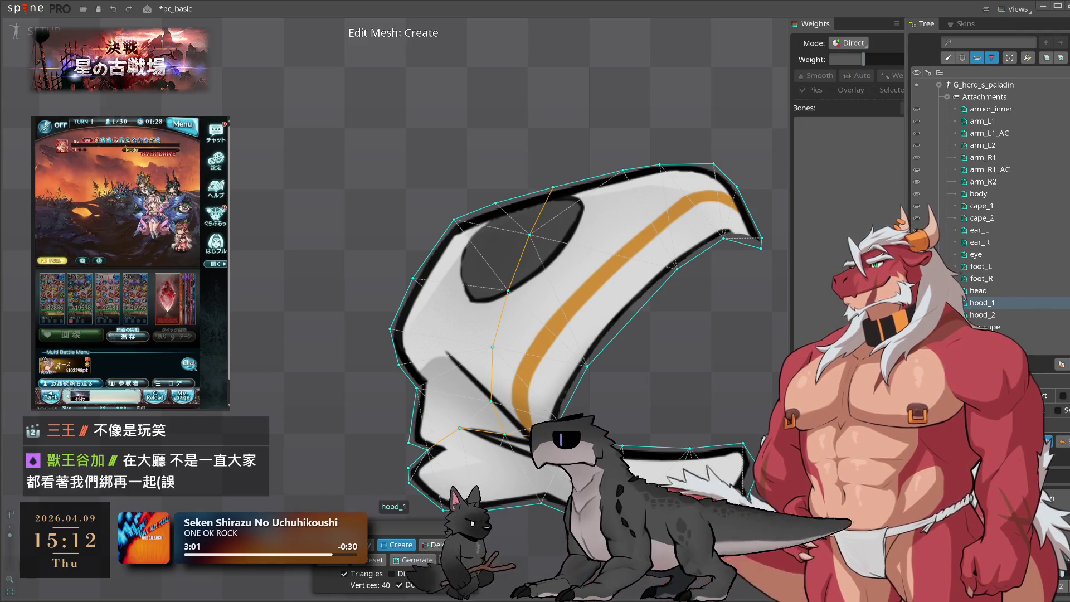
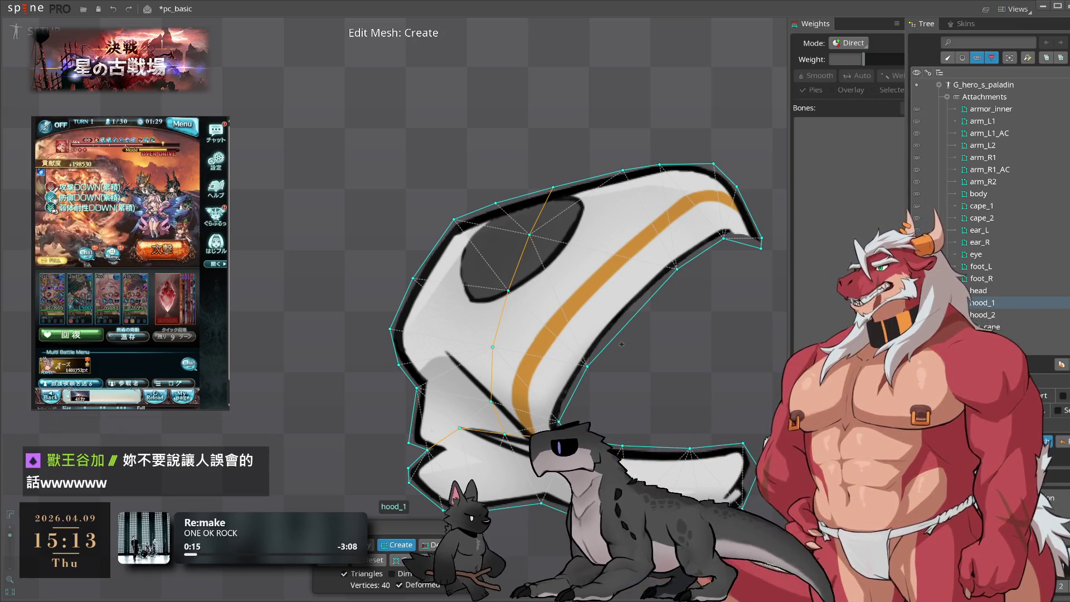
- Add one more hull vertex to hood_1 for 41 in total, then select hood_2 for mesh editing
{"action": "left_click", "coordinate": [626, 313]}
{"action": "key", "text": "c"}
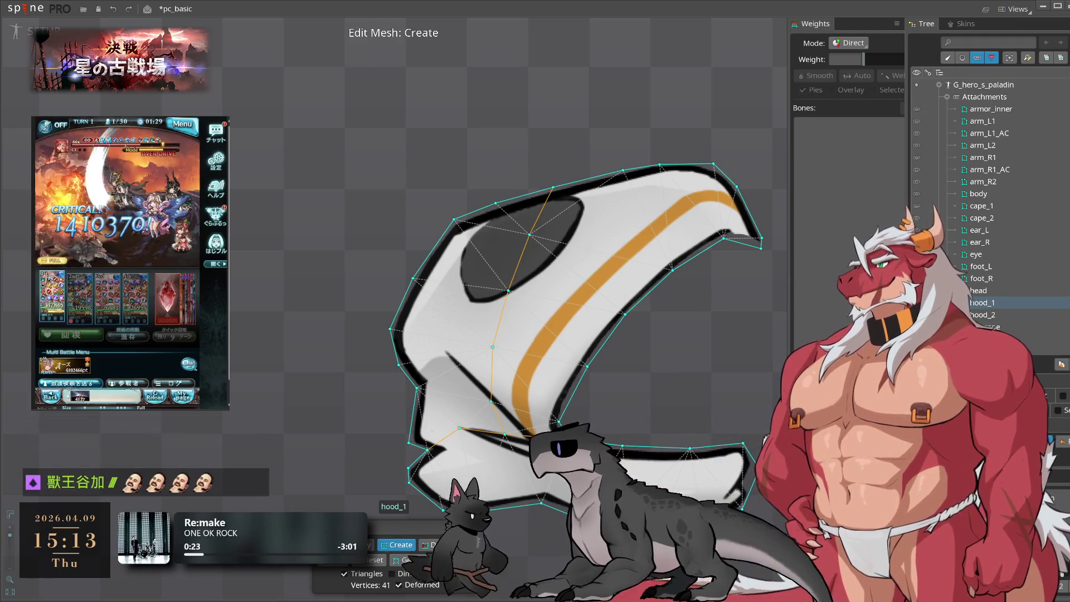
{"action": "left_click", "coordinate": [589, 353]}
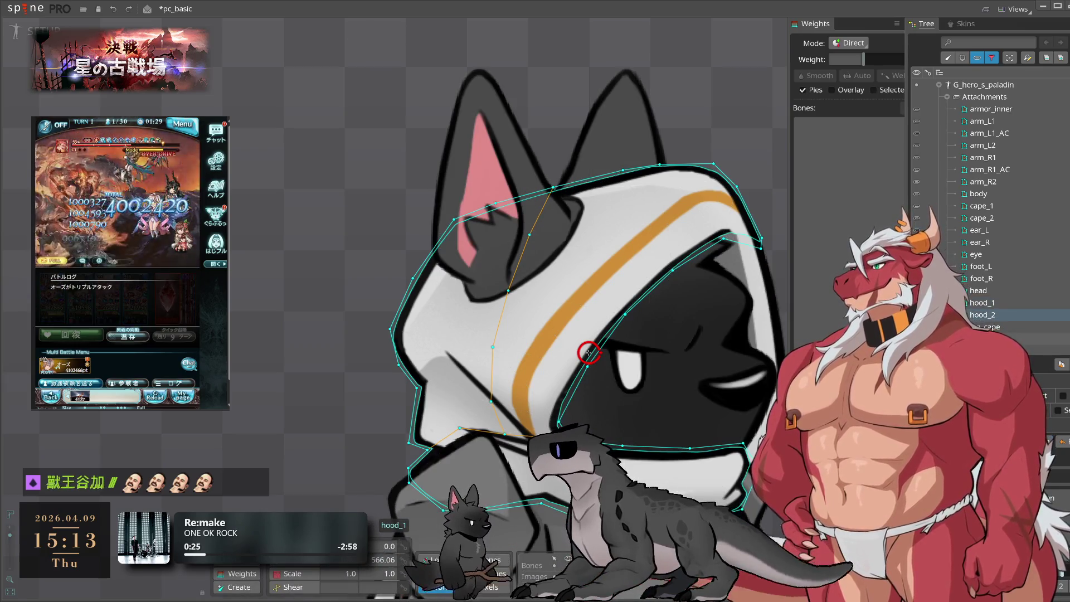
{"action": "left_click", "coordinate": [1057, 410]}
- Trace and apply an outline hull on hood_2, adding two vertices on its right edge
{"action": "left_click", "coordinate": [526, 555]}
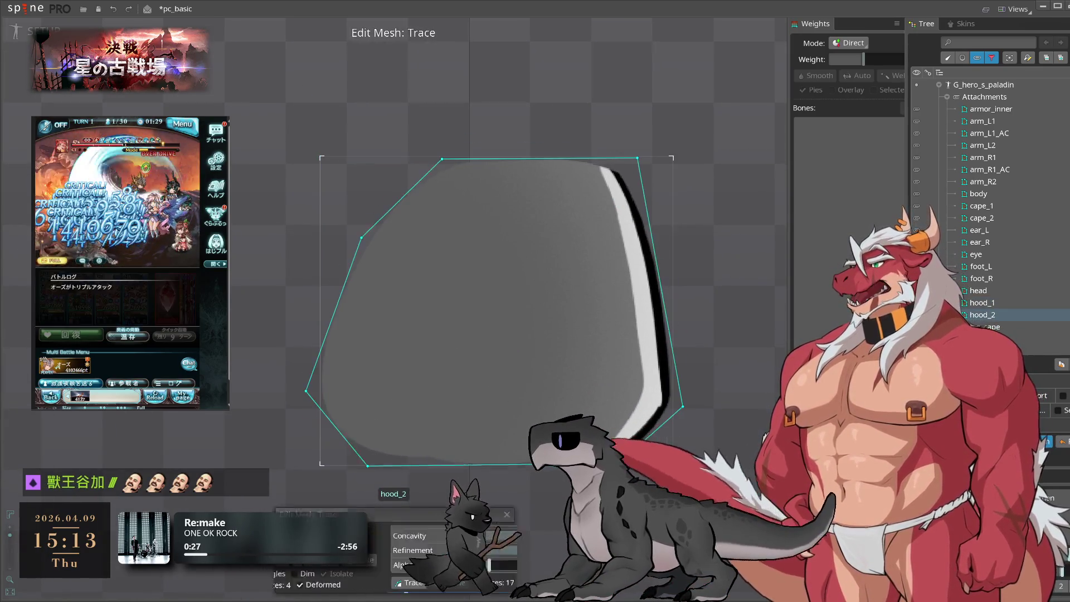
{"action": "left_click", "coordinate": [473, 582]}
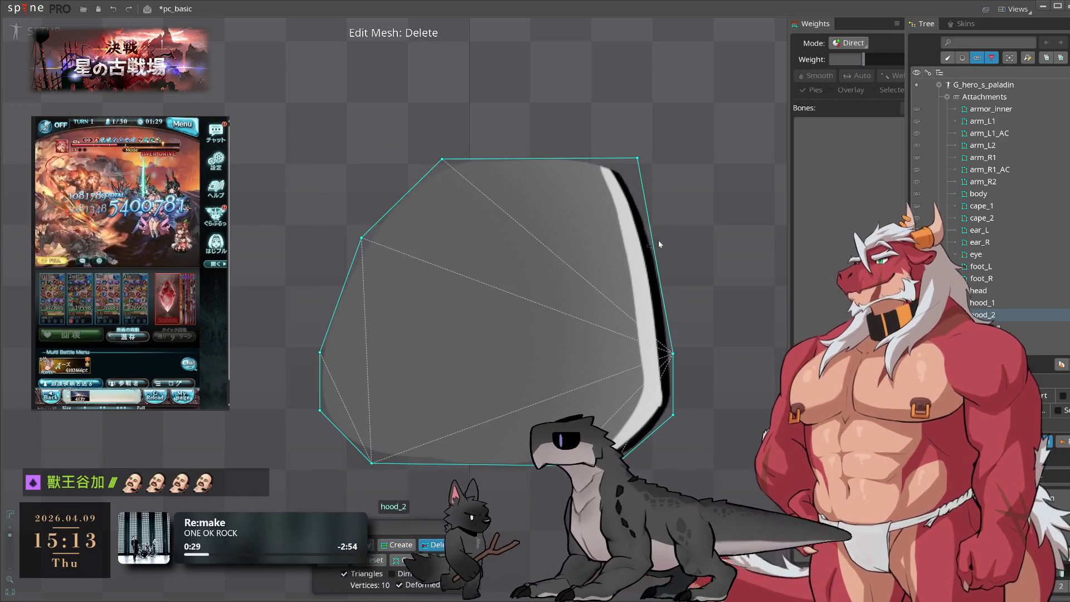
{"action": "left_click", "coordinate": [659, 281], "text": "ctrl"}
{"action": "left_click", "coordinate": [649, 219], "text": "ctrl"}
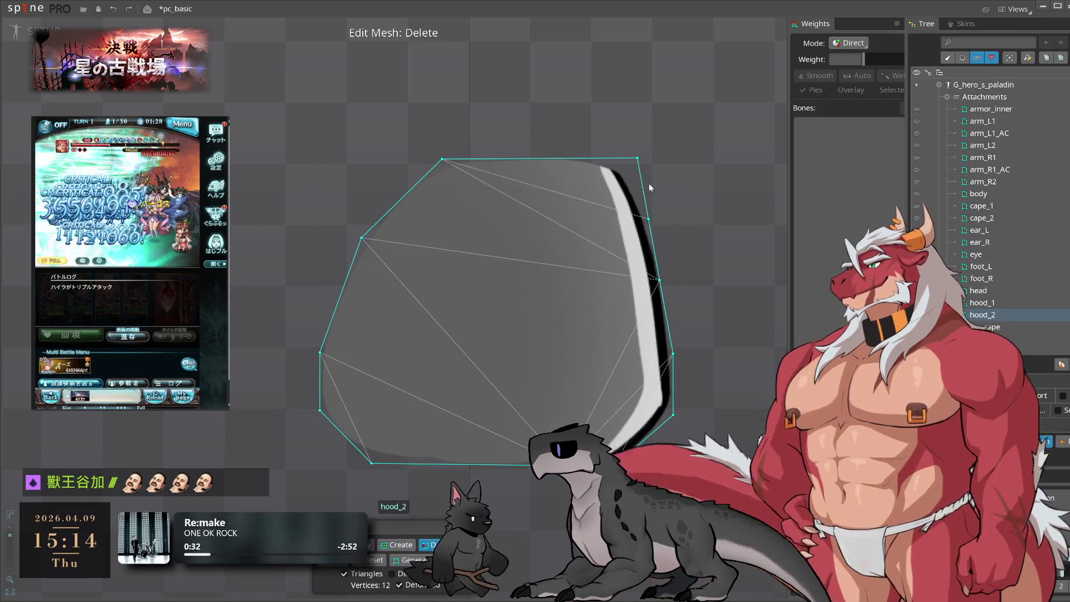
{"action": "left_click_drag", "start_coordinate": [637, 158], "coordinate": [632, 161]}
- Add a top-edge vertex and nudge the top, right and bottom-right hull vertices onto the outline
{"action": "left_click", "coordinate": [532, 161], "text": "ctrl"}
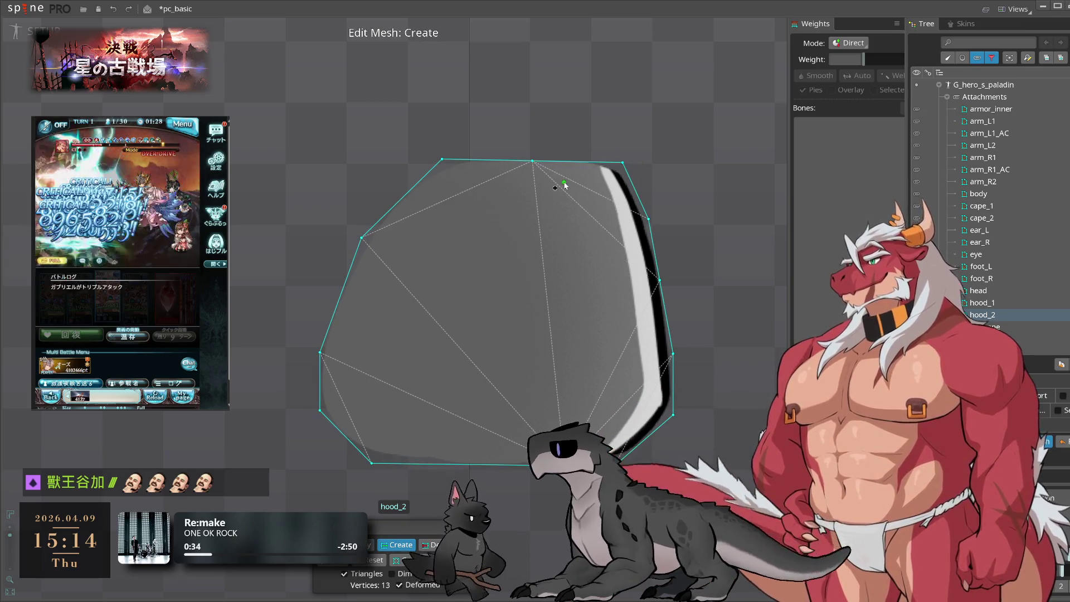
{"action": "left_click_drag", "start_coordinate": [532, 162], "coordinate": [530, 157]}
{"action": "left_click_drag", "start_coordinate": [622, 162], "coordinate": [621, 166]}
{"action": "left_click", "coordinate": [649, 218]}
{"action": "left_click", "coordinate": [660, 279]}
{"action": "left_click_drag", "start_coordinate": [673, 353], "coordinate": [672, 348]}
{"action": "left_click", "coordinate": [629, 465]}
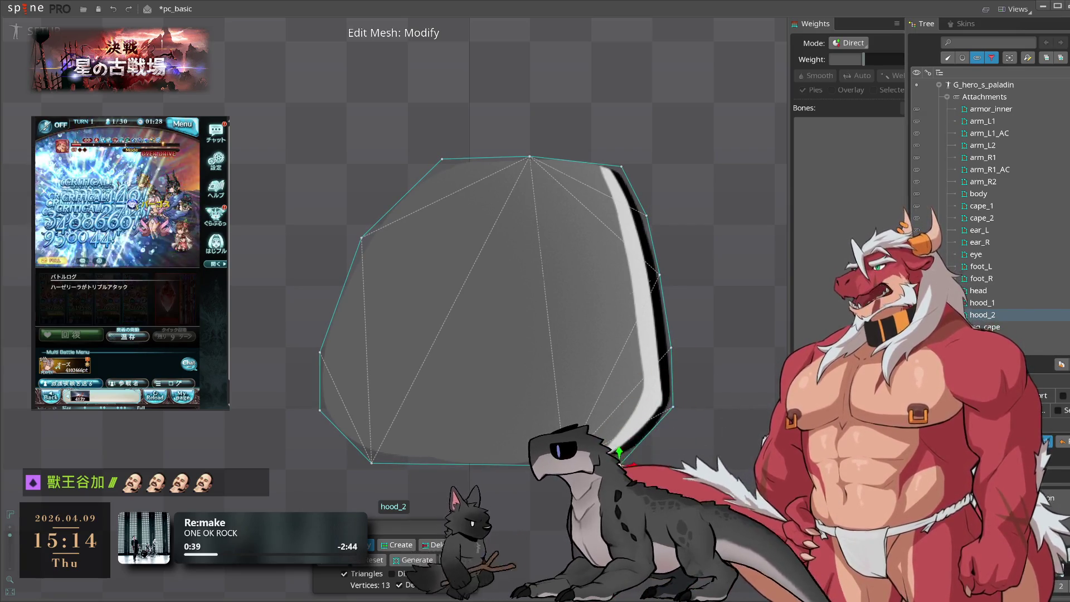
{"action": "left_click_drag", "start_coordinate": [630, 465], "coordinate": [629, 463]}
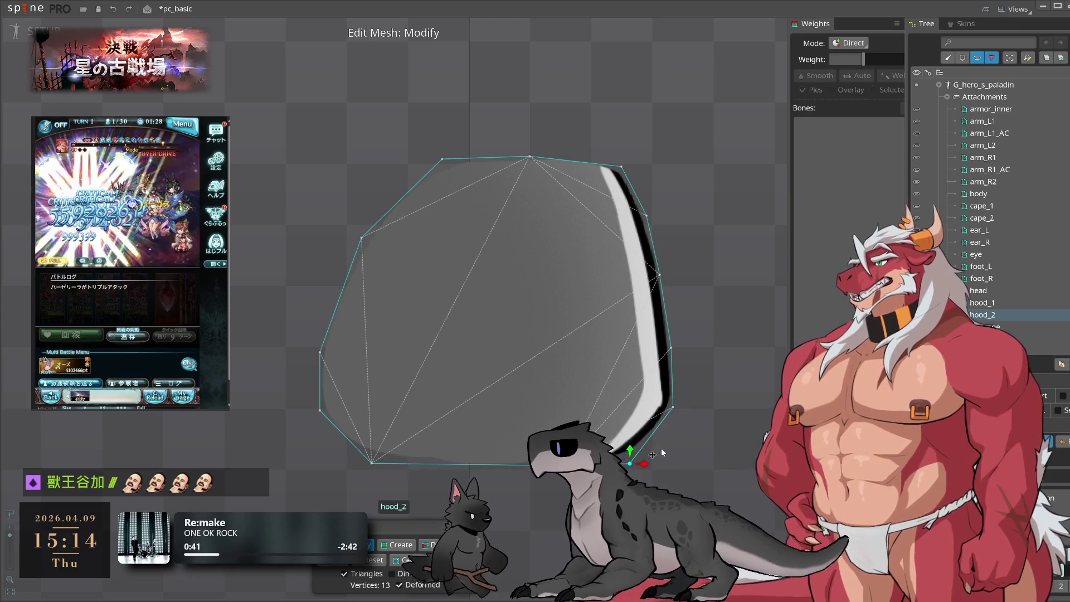
- Add an internal vertex chain running from the top edge down the hood, plus one left-side vertex
{"action": "key", "text": "c"}
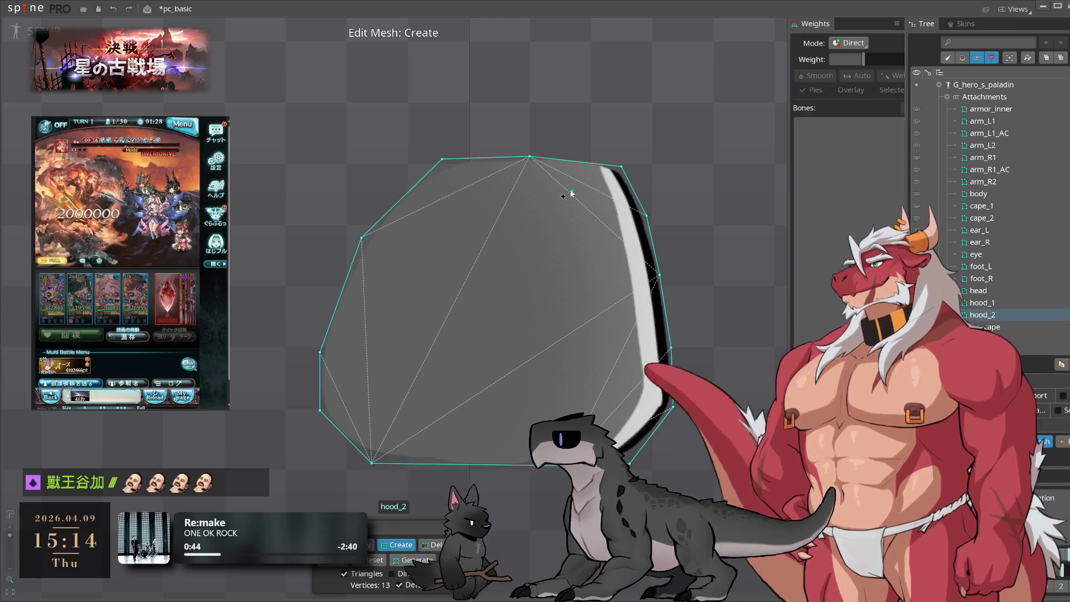
{"action": "left_click", "coordinate": [565, 160]}
{"action": "left_click", "coordinate": [590, 228]}
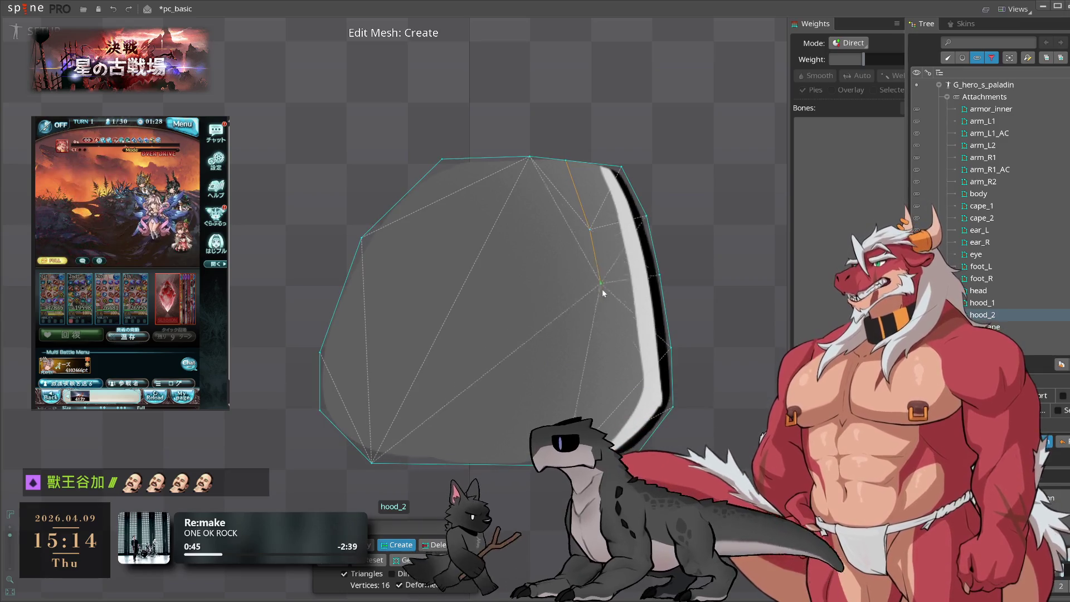
{"action": "left_click", "coordinate": [608, 306]}
{"action": "left_click", "coordinate": [612, 374]}
{"action": "left_click", "coordinate": [596, 424]}
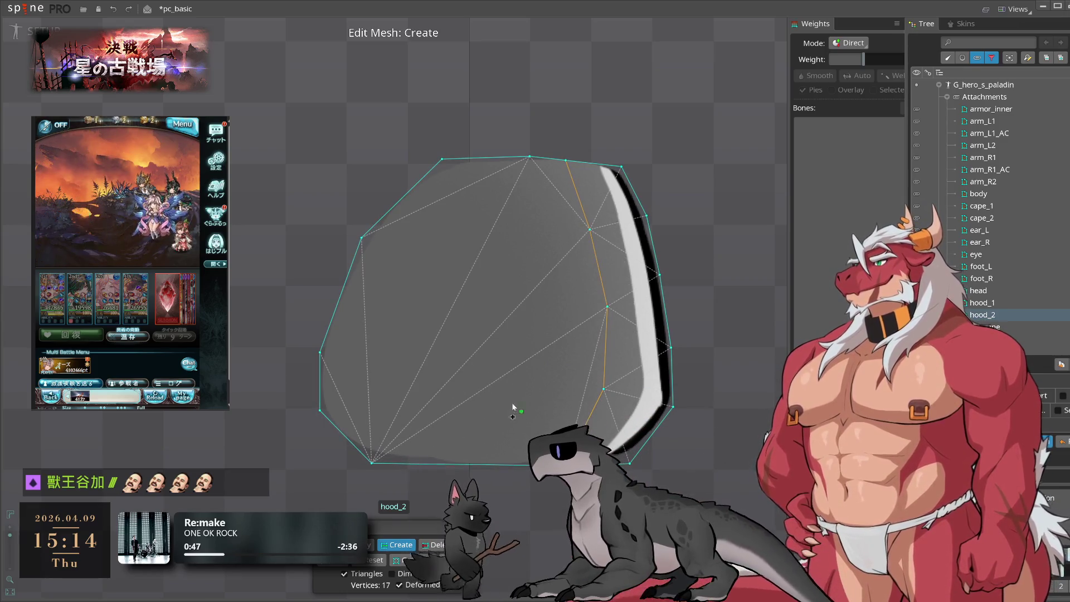
{"action": "left_click", "coordinate": [443, 314]}
- Add a vertex on the bottom hull edge, bringing hood_2 to 19 vertices, and finish mesh editing
{"action": "key", "text": "d"}
{"action": "key", "text": "m"}
{"action": "key", "text": "c"}
{"action": "left_click", "coordinate": [459, 463]}
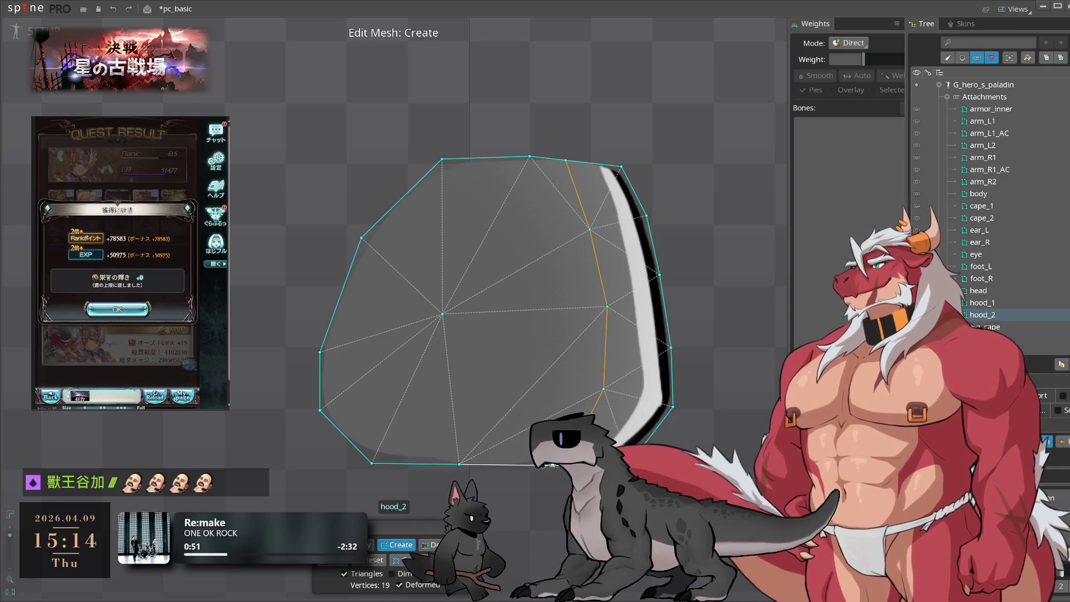
{"action": "key", "text": "Escape"}
{"action": "left_click", "coordinate": [568, 349]}
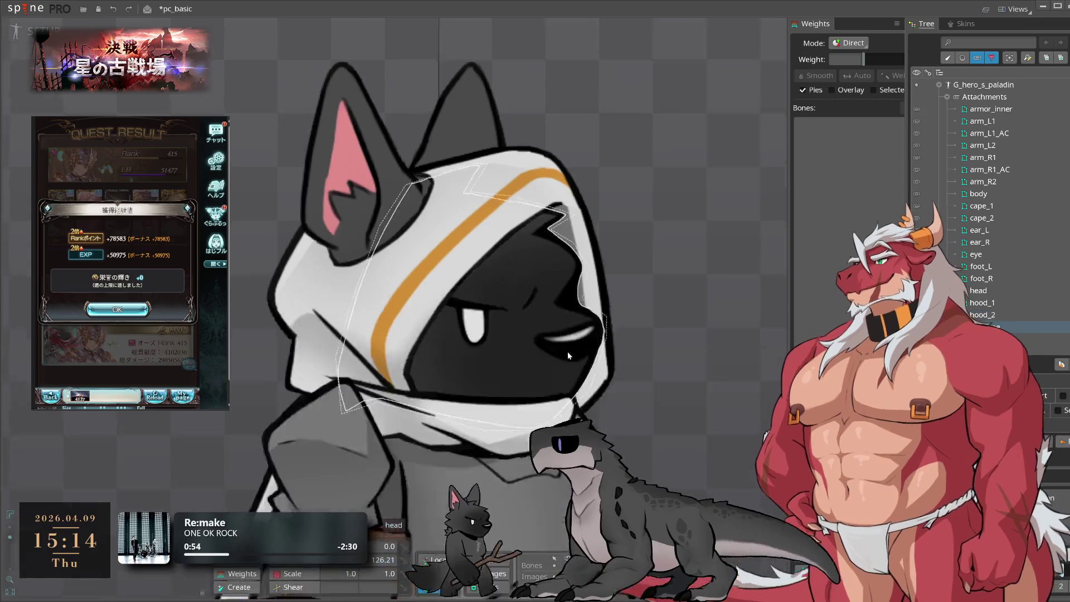